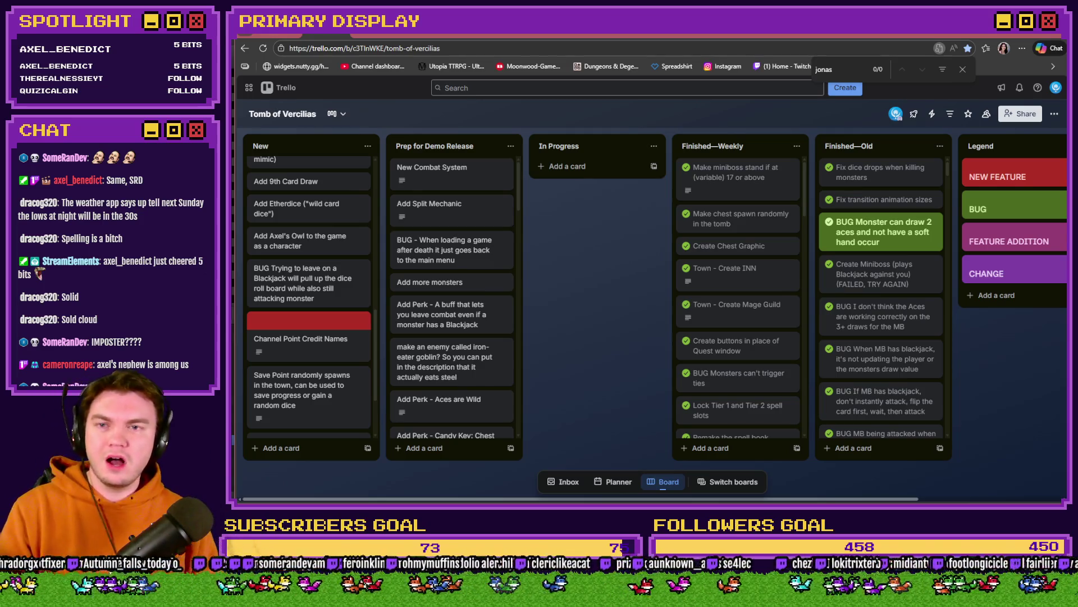
- Check Discord general and the StreamElements overlays, search the page for a user, then return to Discord
left_click(377, 33)
left_click(382, 66)
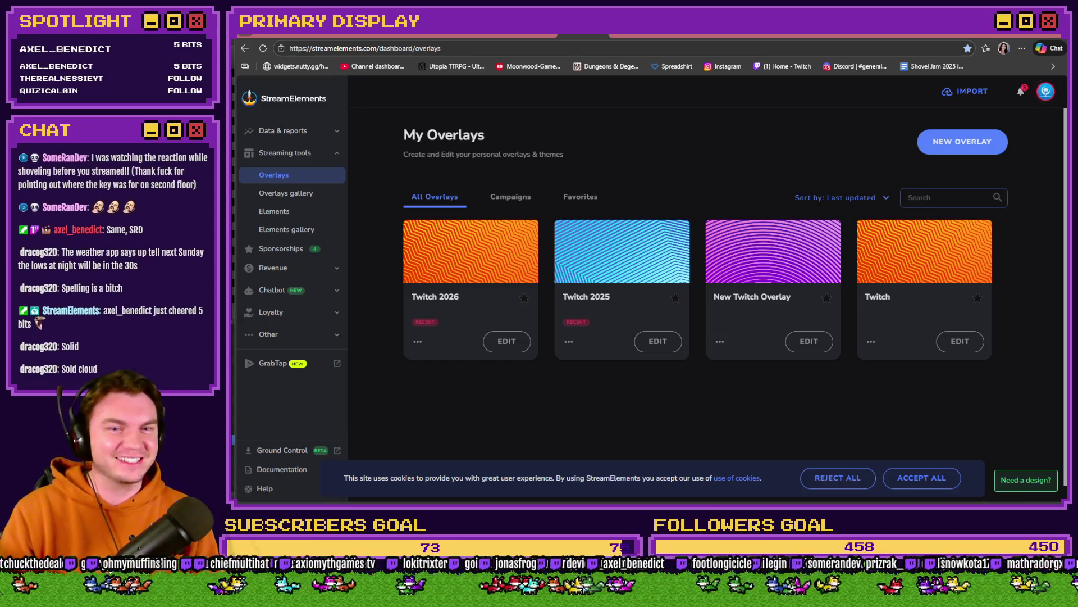
key("ctrl+f")
key("ctrl+Tab")
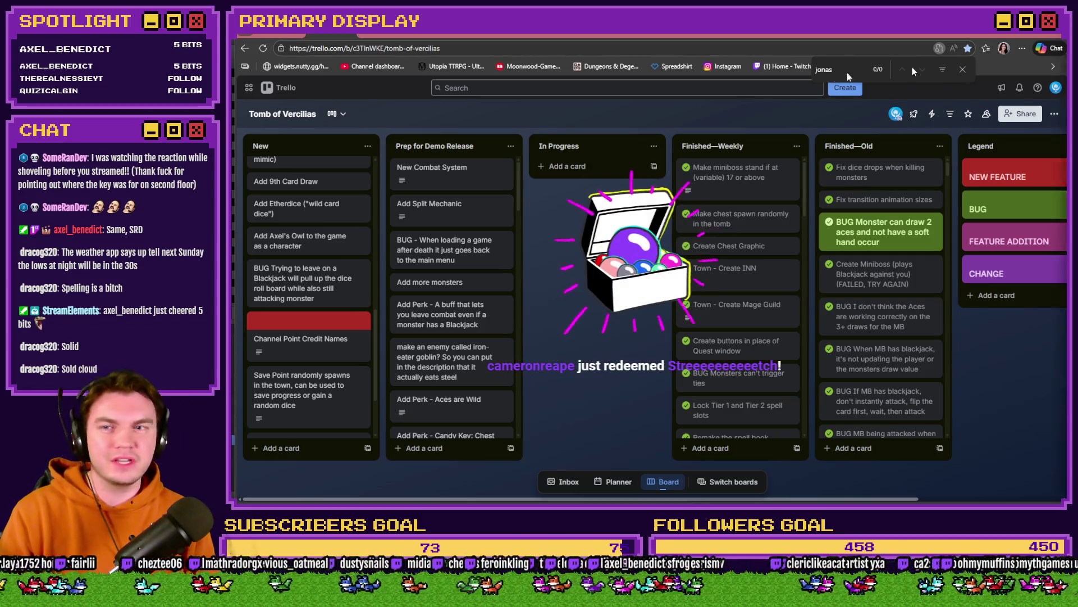
key("ctrl+Tab")
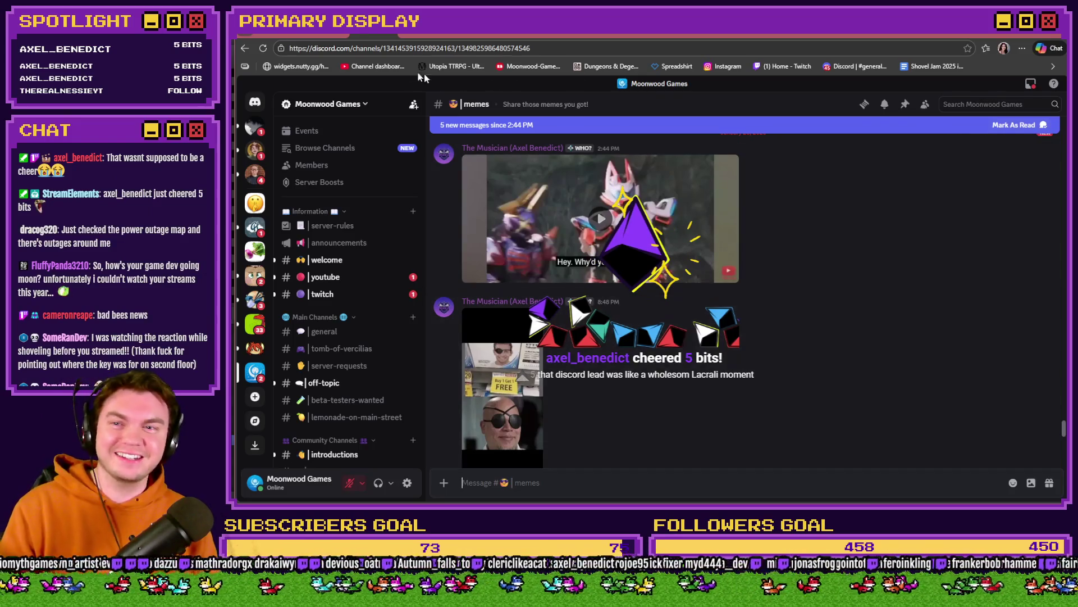
- View the aseprite install instructions on GitHub, return to the Trello board, then go to Discord general
left_click(367, 36)
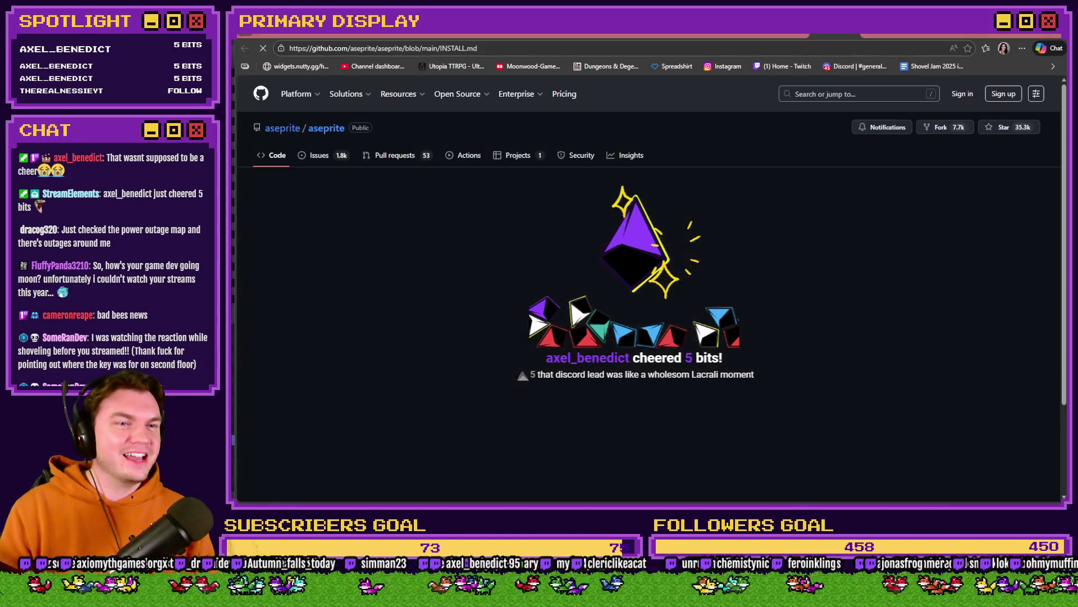
left_click(393, 36)
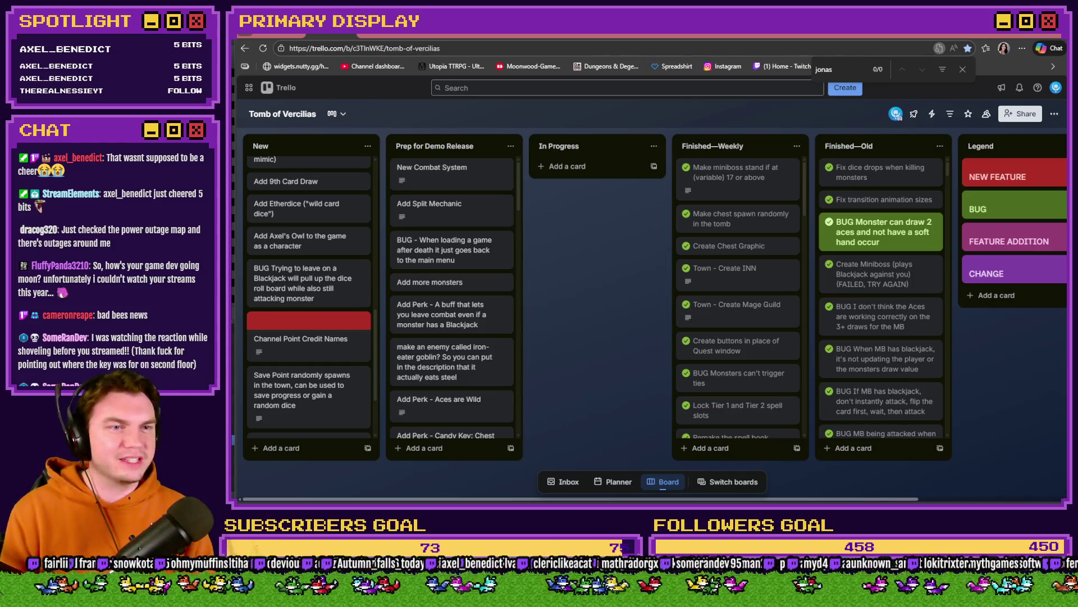
key("ctrl+Tab")
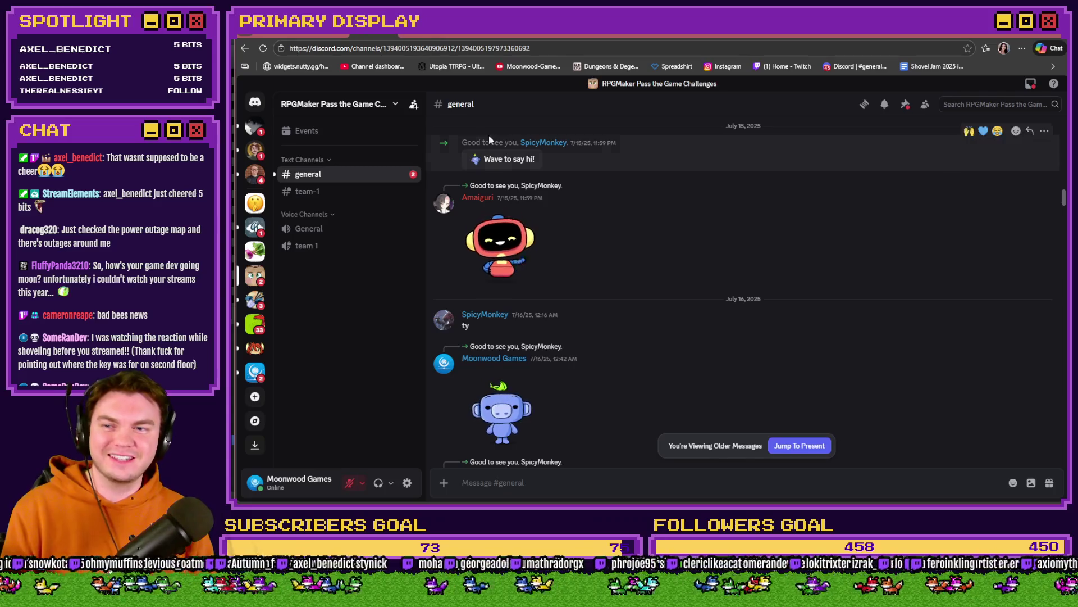
- Read through the older #general welcome messages down to the 'Increase dev time?' poll, then open Moonwood Games
scroll(652, 273, "up", 1)
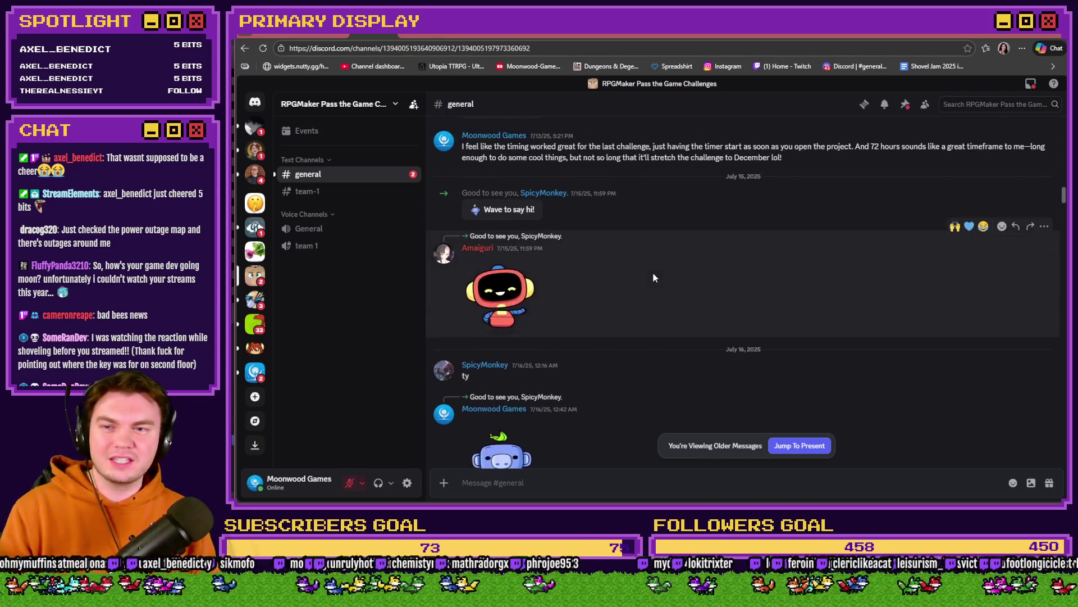
scroll(653, 274, "down", 1)
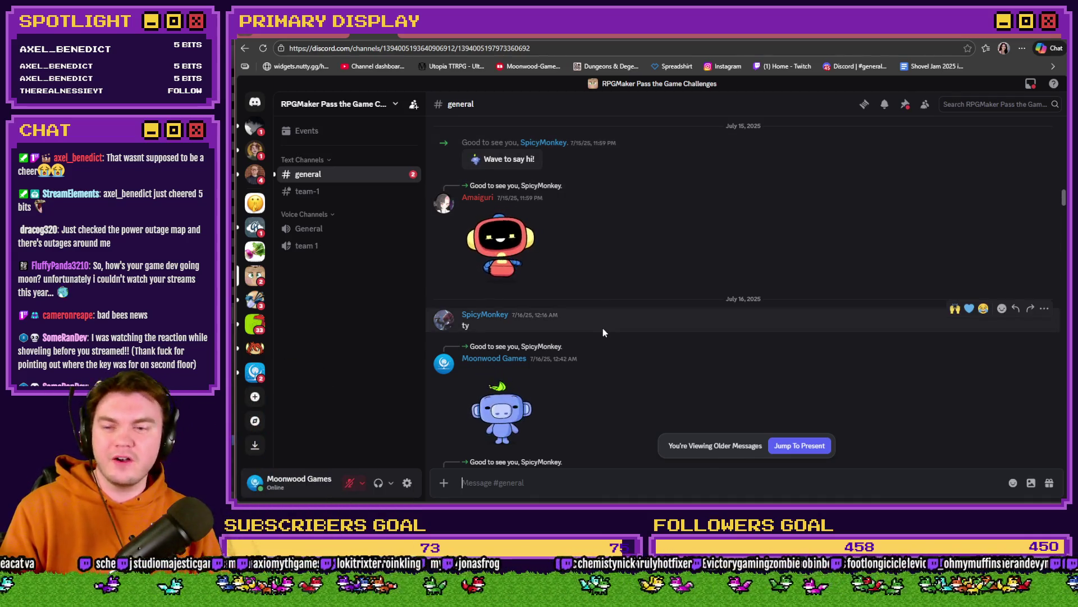
scroll(602, 325, "down", 2)
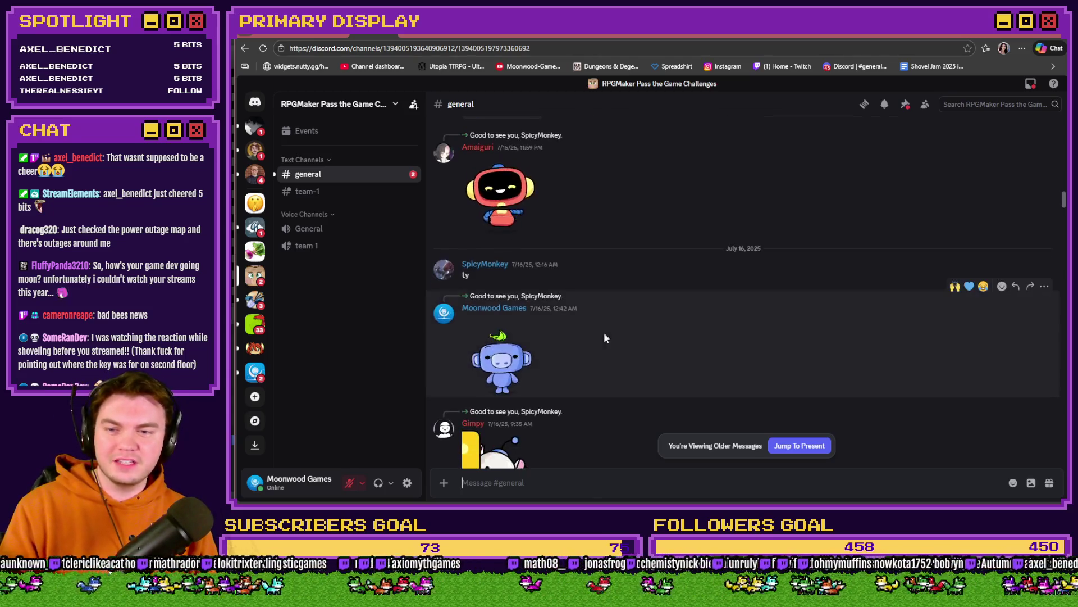
scroll(605, 341, "down", 4)
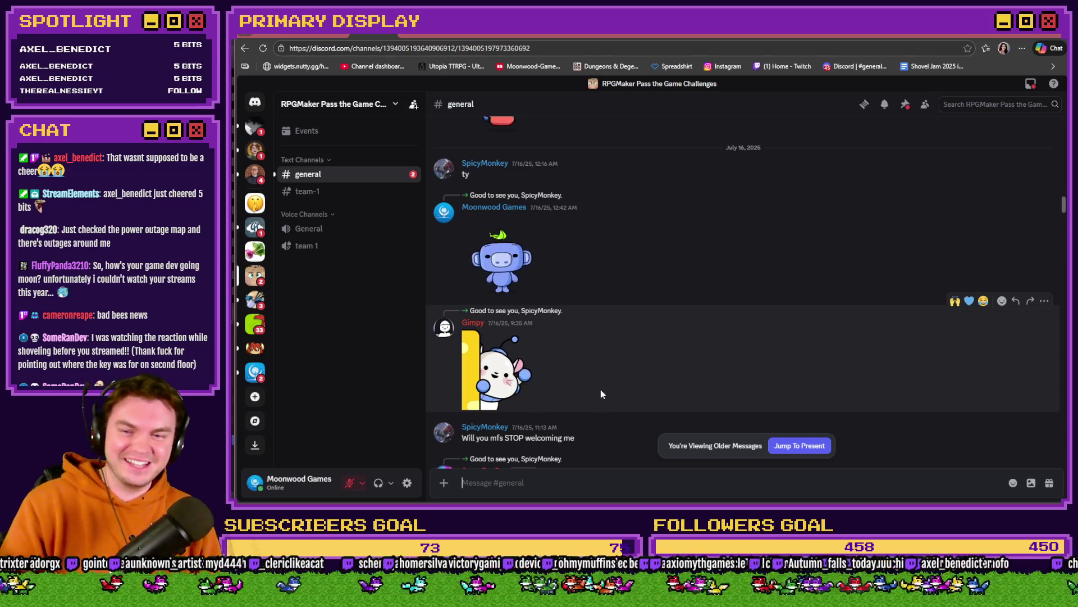
scroll(601, 392, "down", 2)
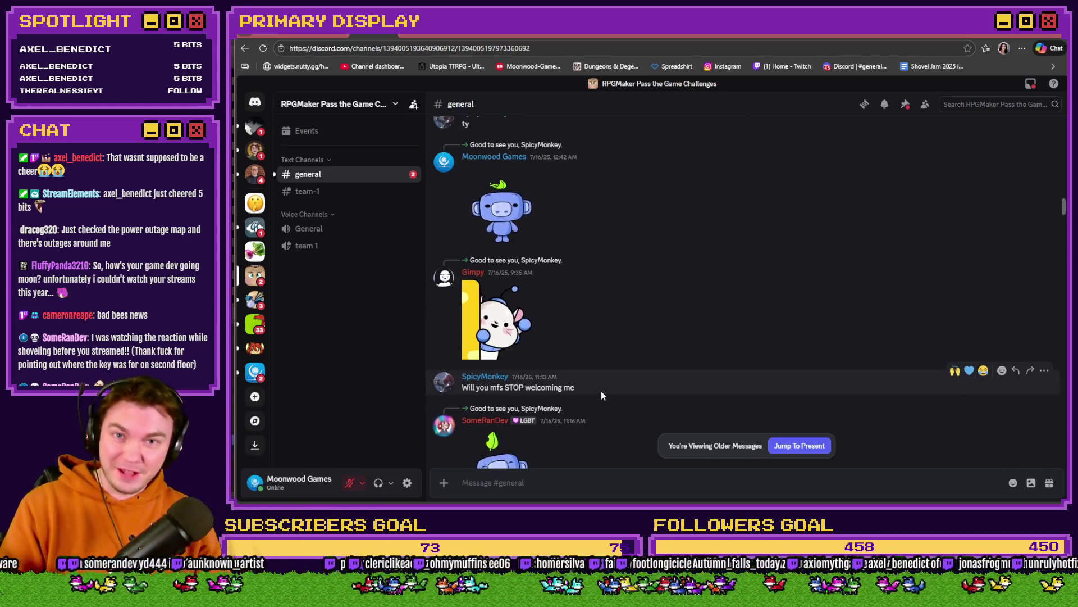
scroll(607, 391, "down", 4)
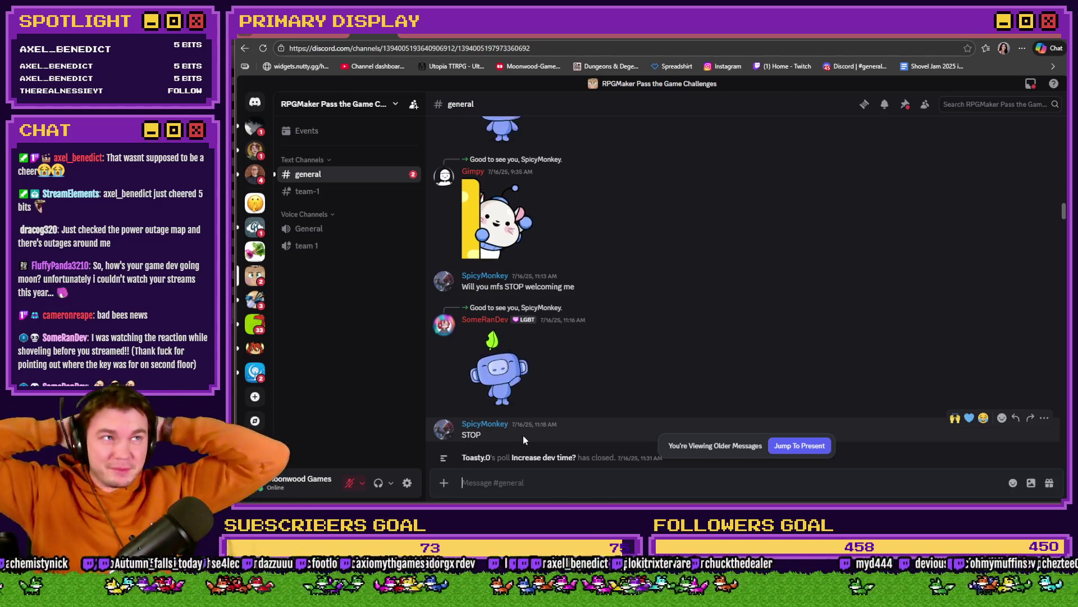
scroll(561, 393, "up", 4)
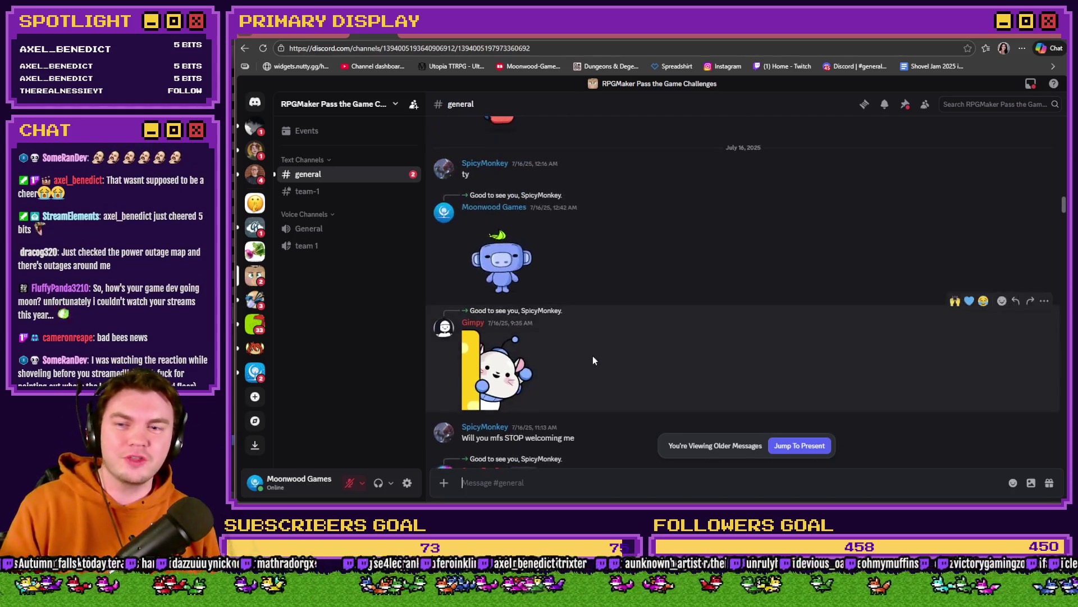
scroll(592, 360, "down", 2)
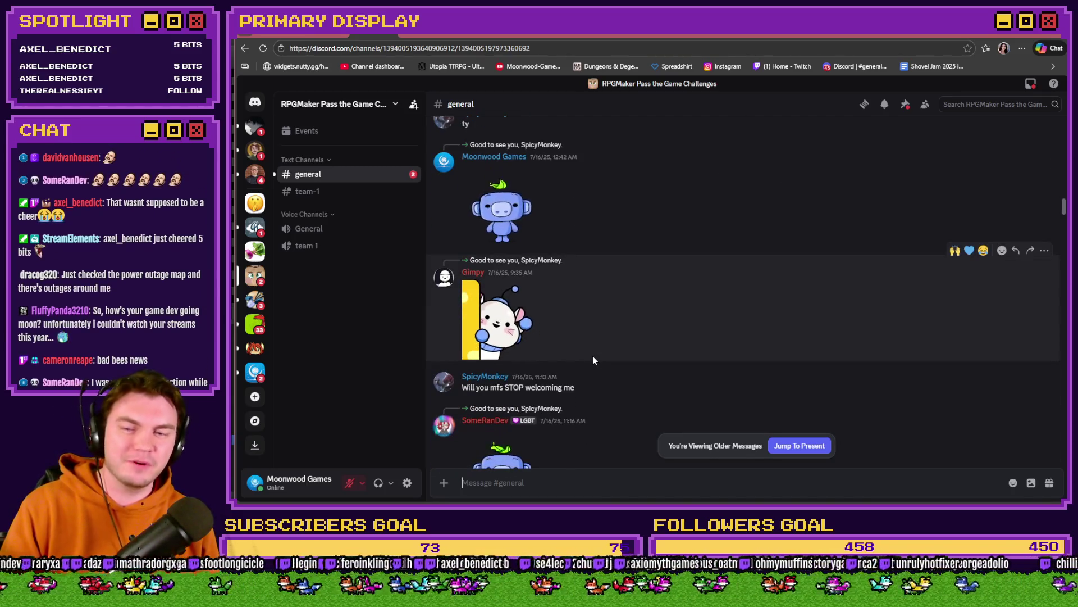
scroll(597, 360, "down", 3)
scroll(597, 360, "up", 1)
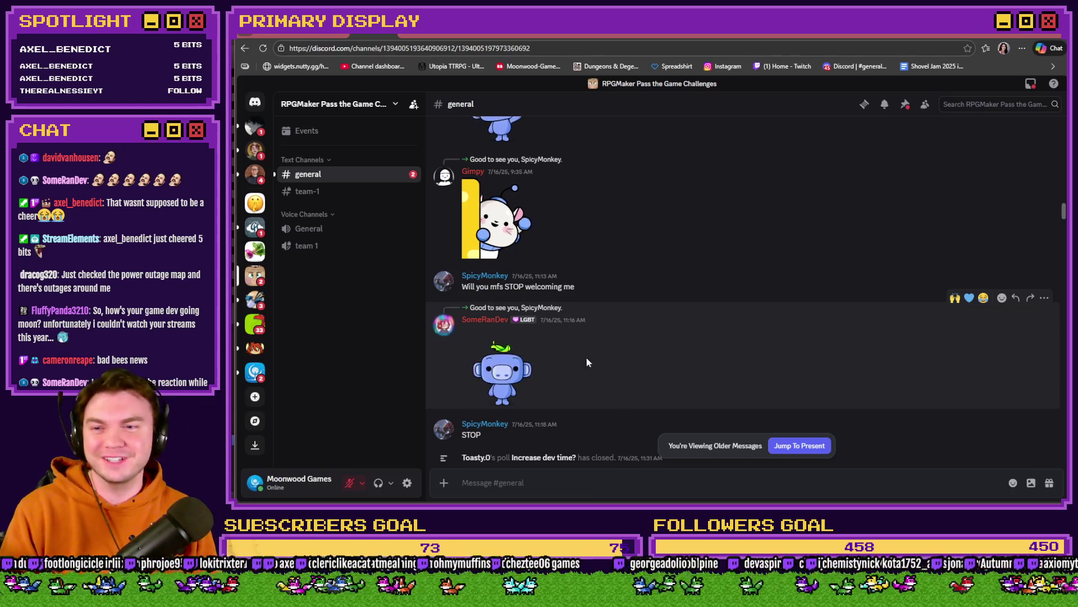
left_click(255, 371)
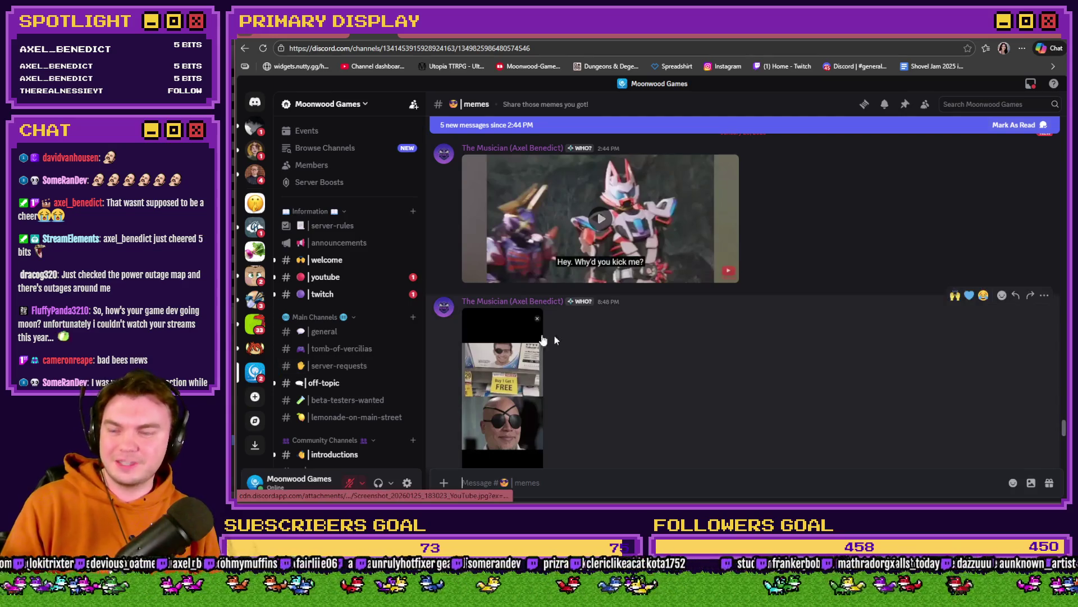
- Scroll up in Moonwood Games #memes and play the shared Kamen Rider video
scroll(799, 342, "up", 1)
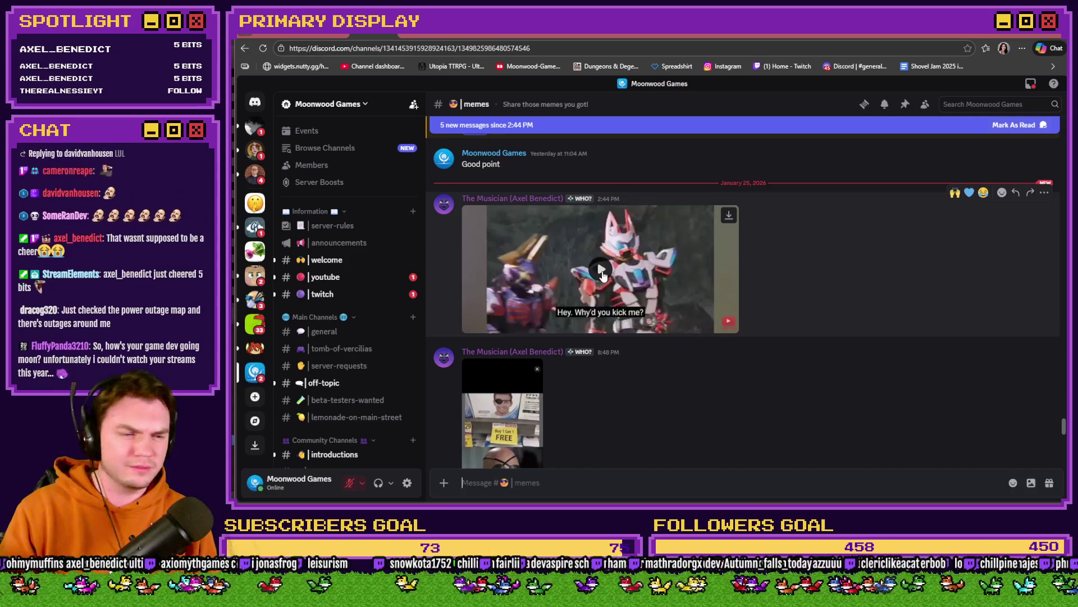
left_click(602, 271)
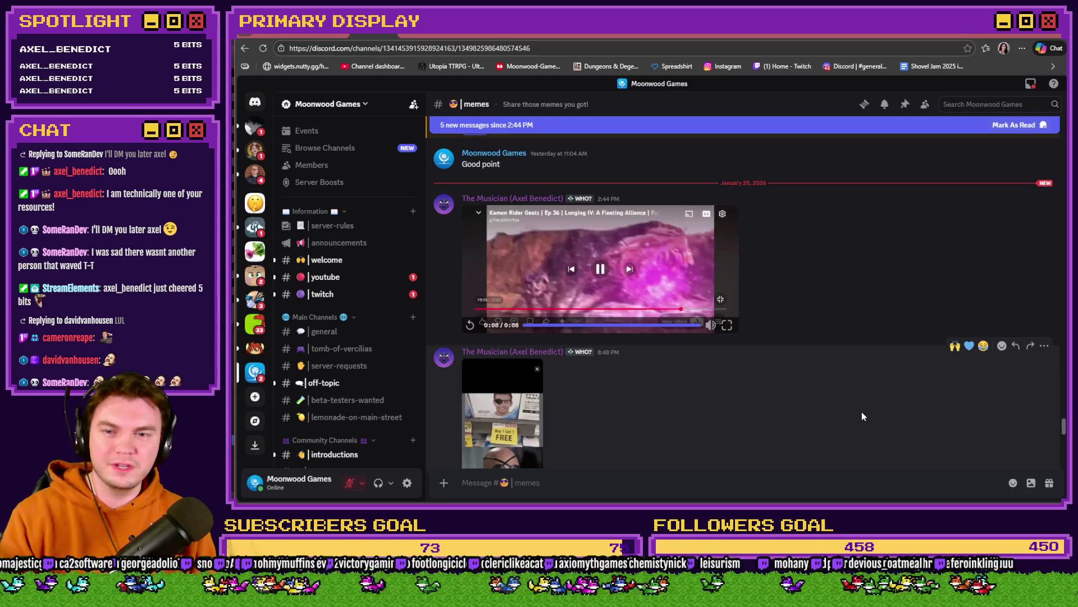
- React 😂 to the video, and view the next image enlarged before reacting 😂 to it
scroll(862, 413, "down", 3)
scroll(817, 366, "up", 3)
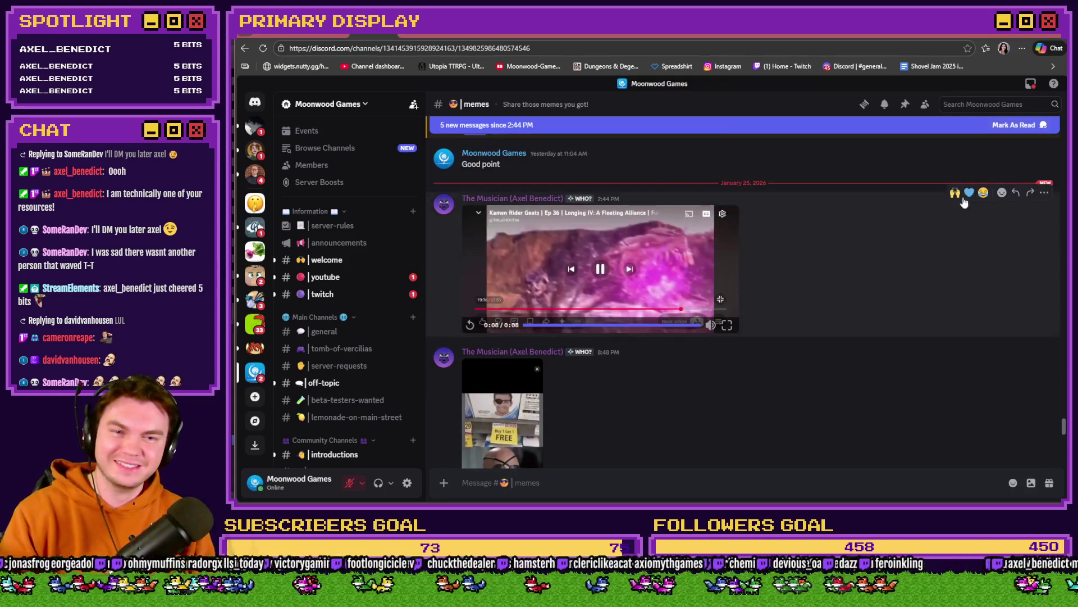
left_click(983, 193)
scroll(656, 332, "down", 3)
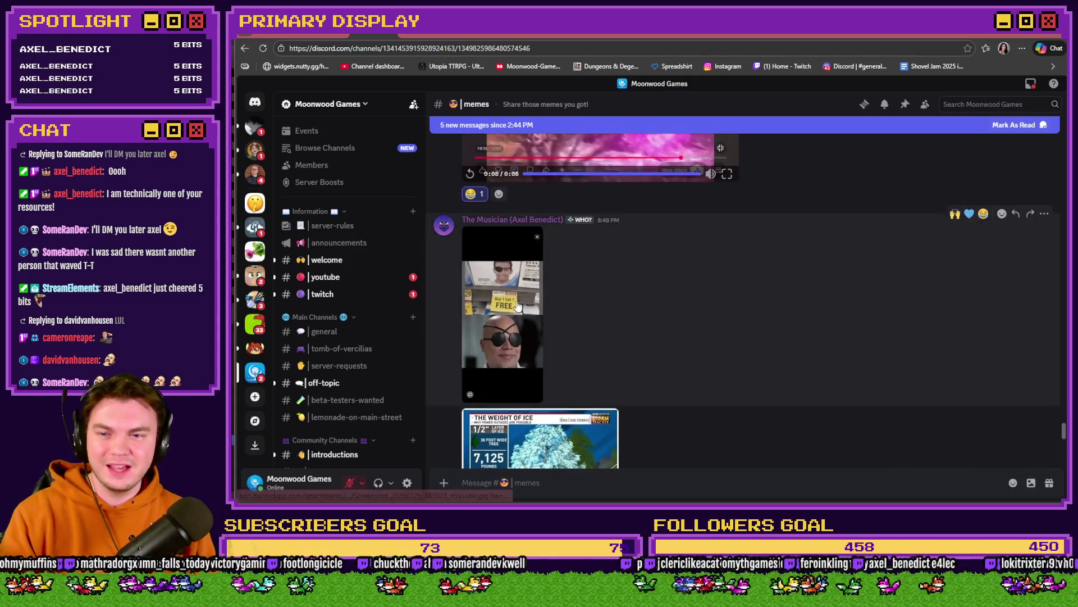
left_click(518, 306)
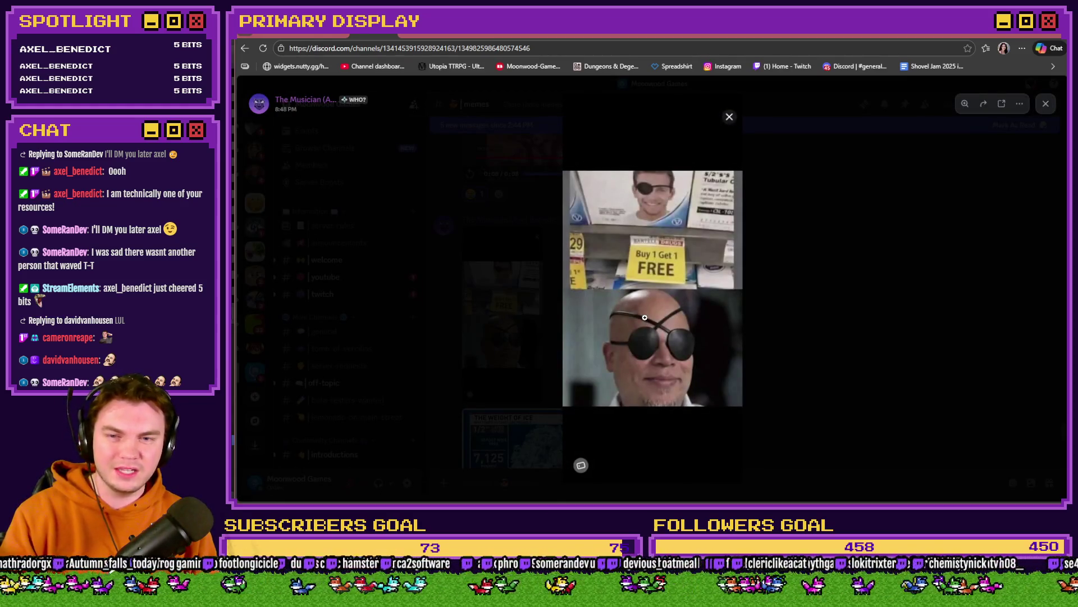
left_click(807, 352)
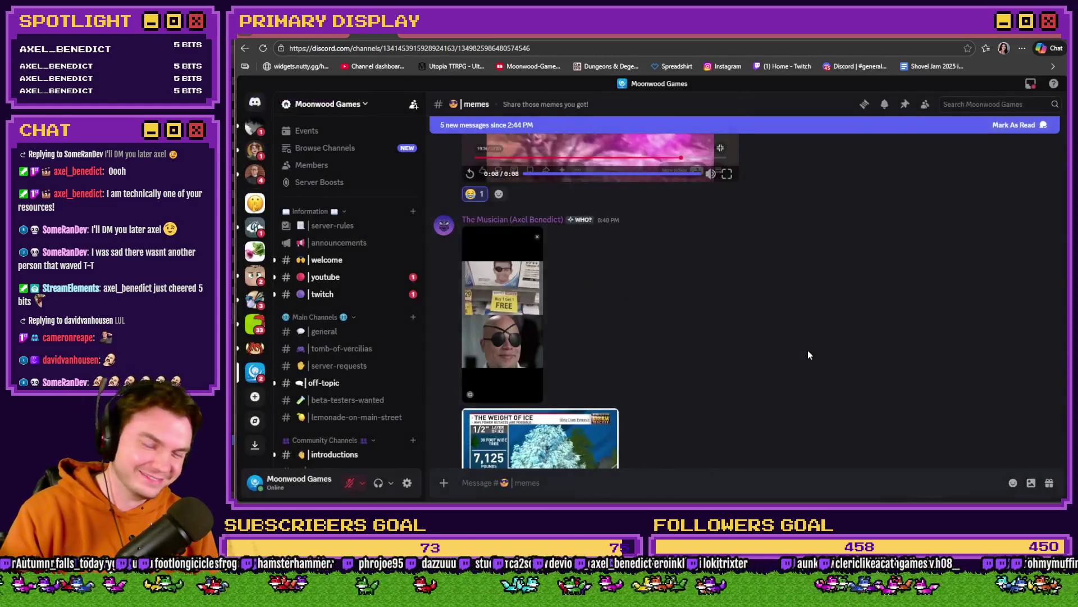
left_click(983, 213)
- View the Weight of Ice meme enlarged and react to it with raised hands
scroll(778, 292, "down", 5)
left_click(595, 315)
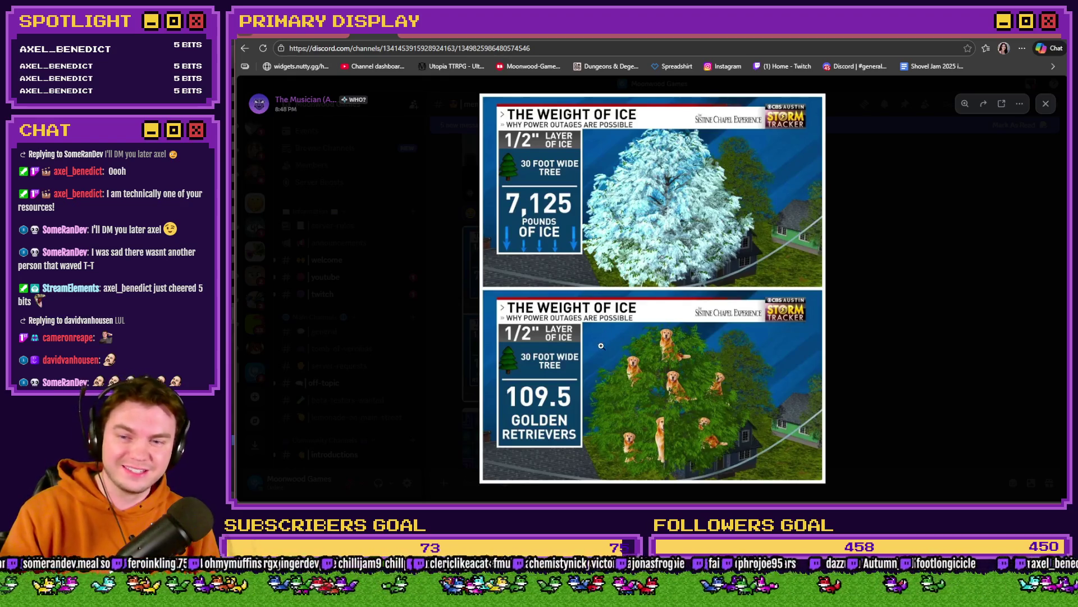
left_click(909, 316)
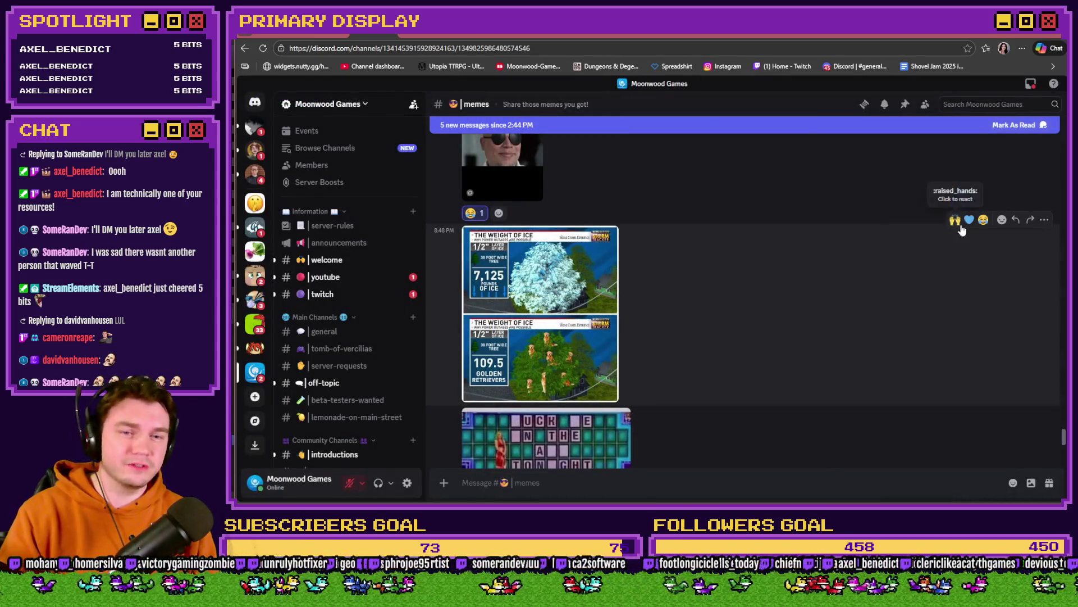
left_click(956, 219)
- React 😂 to the Wheel of Fortune meme, view the Dr Phil image, then go to #art
scroll(830, 265, "down", 5)
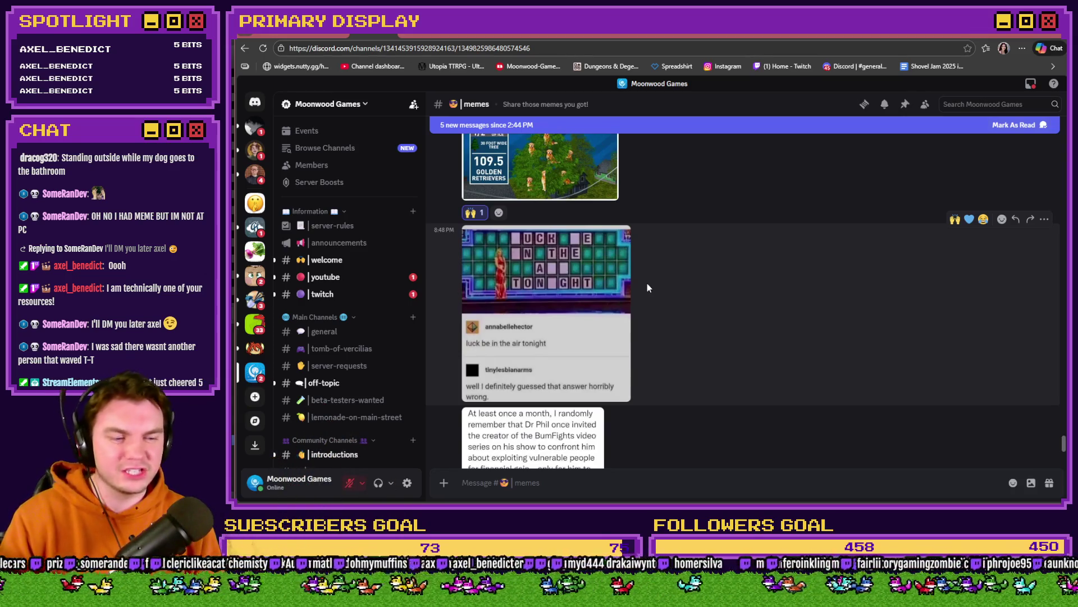
scroll(654, 263, "down", 2)
scroll(646, 240, "up", 2)
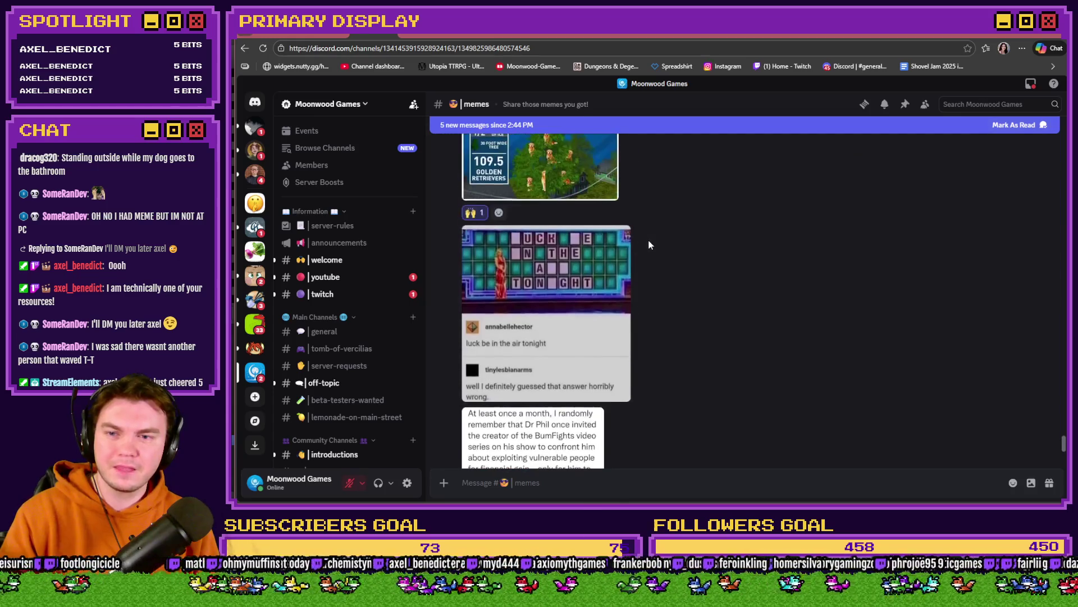
left_click(983, 219)
scroll(759, 268, "down", 3)
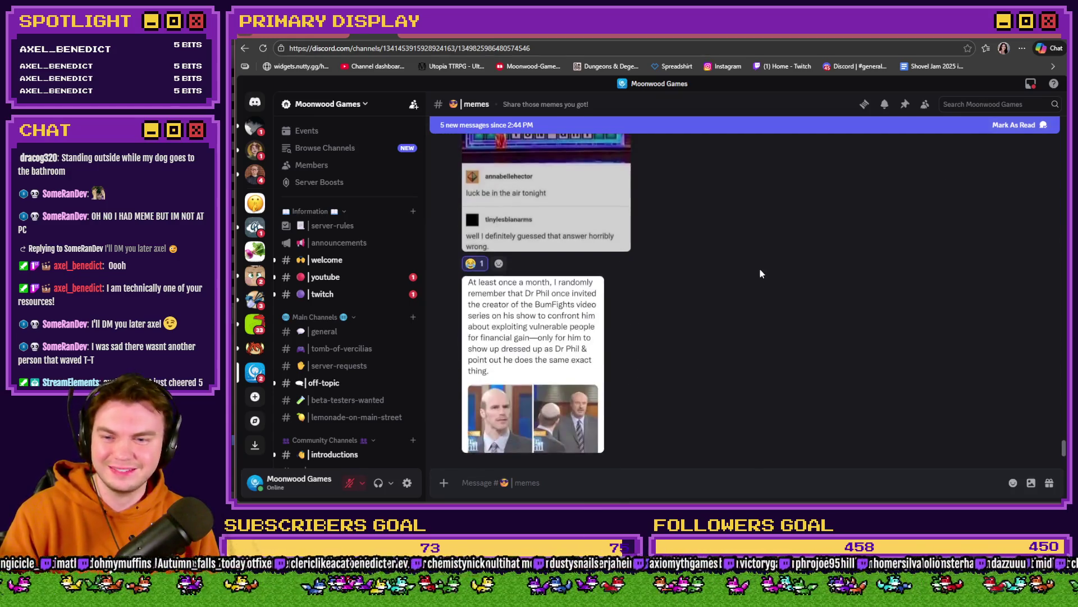
left_click(533, 348)
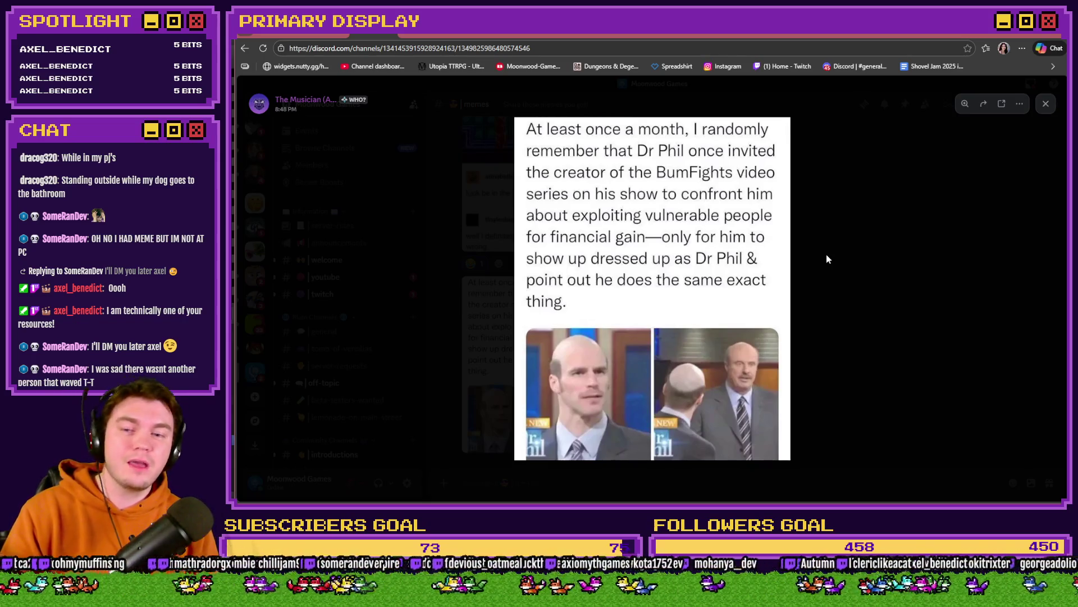
left_click(827, 259)
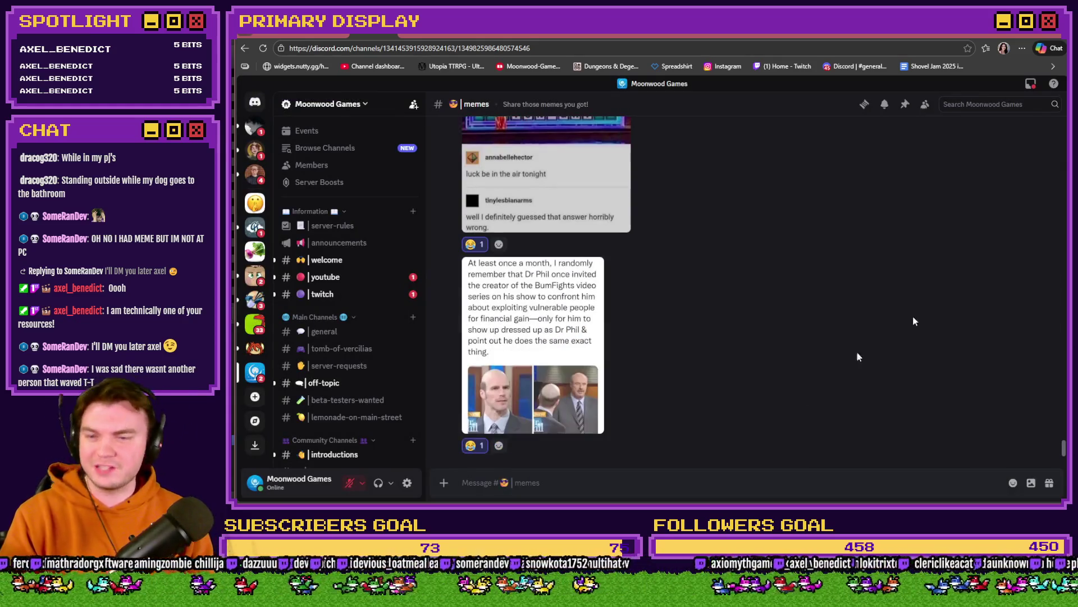
scroll(357, 325, "down", 4)
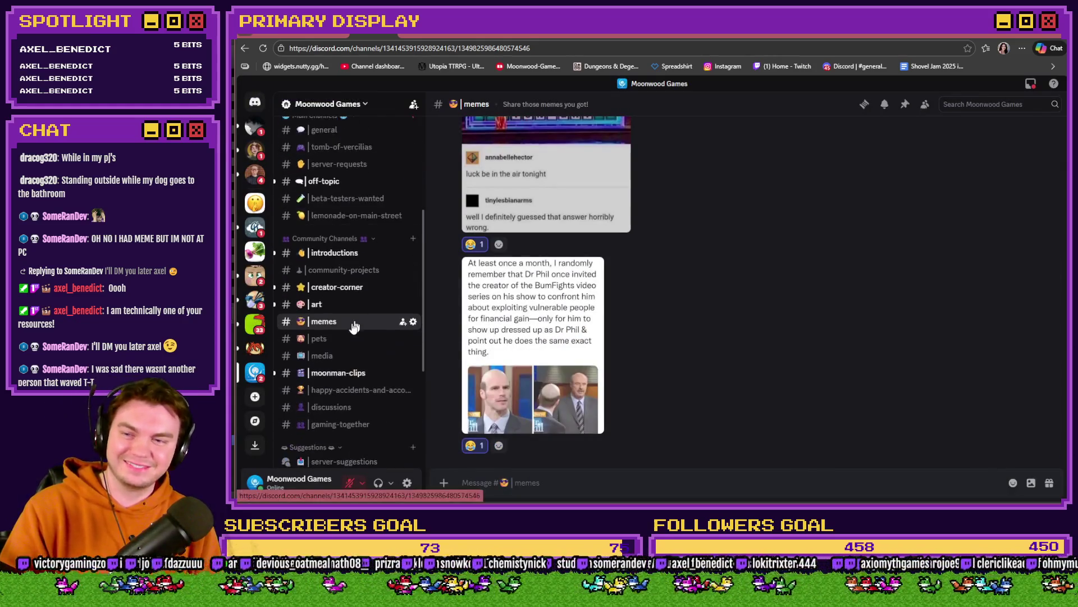
left_click(340, 304)
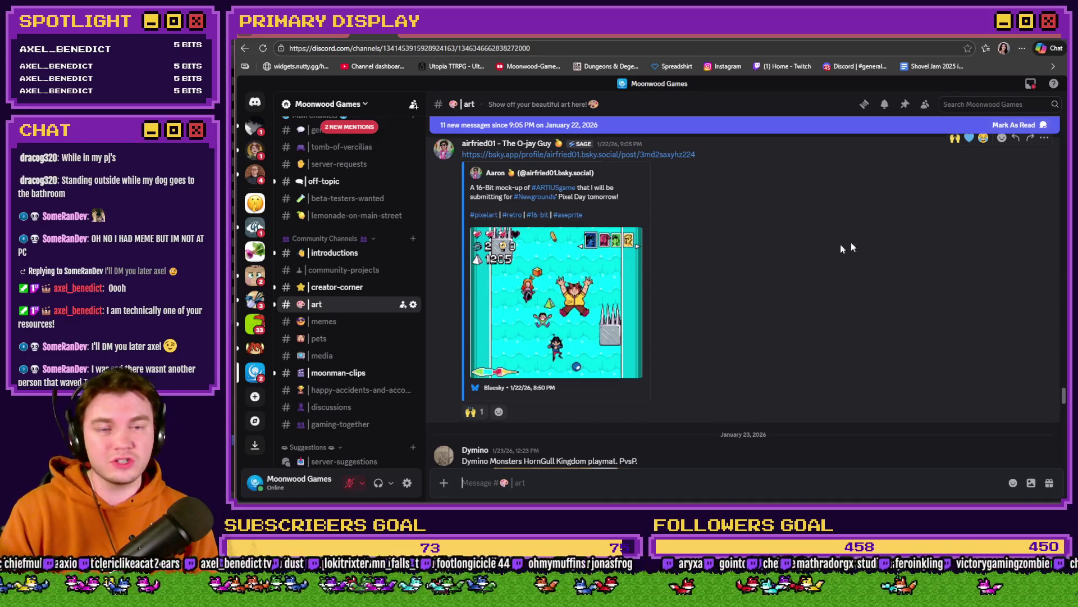
- Add 🙌 and 💙 reactions to the 16-bit pixel-art mock-up post
left_click(955, 137)
left_click(970, 138)
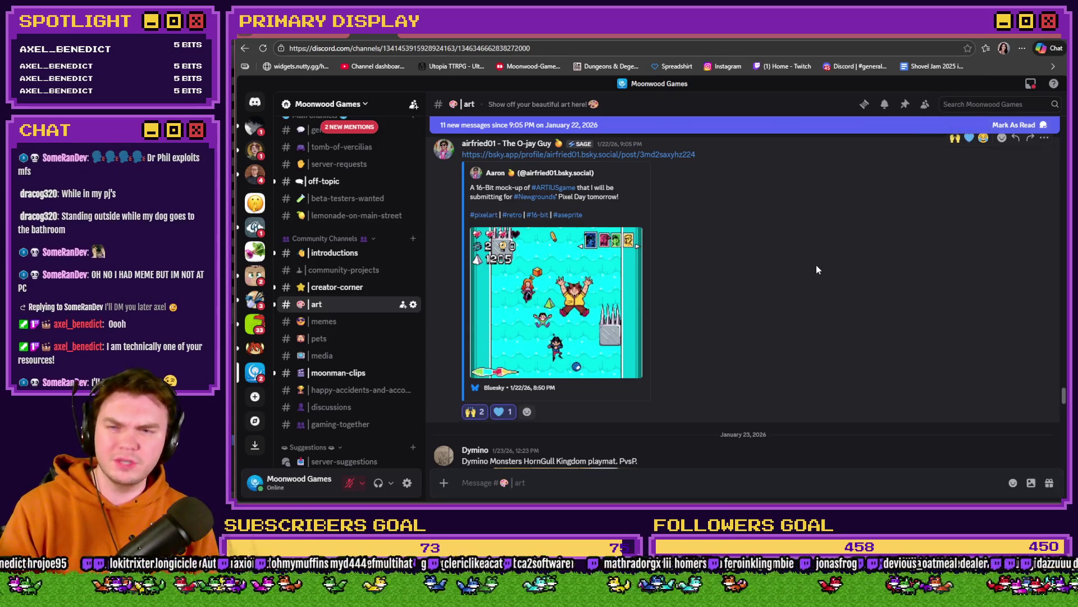
scroll(817, 265, "down", 3)
scroll(809, 269, "down", 1)
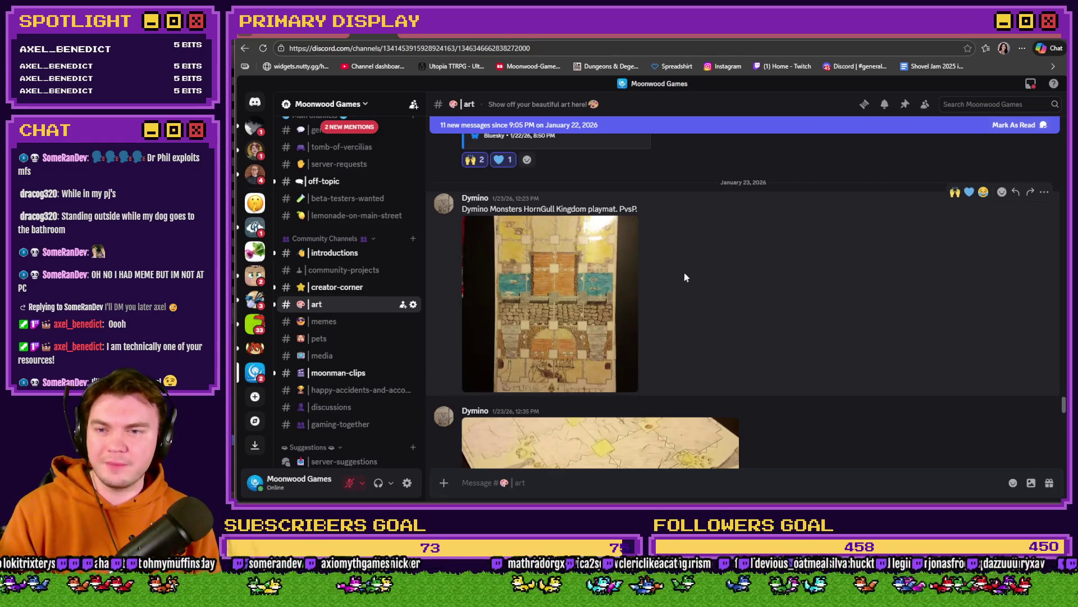
- Inspect the HornGull Kingdom playmat photo up close, then react to it with 🙌
left_click(563, 299)
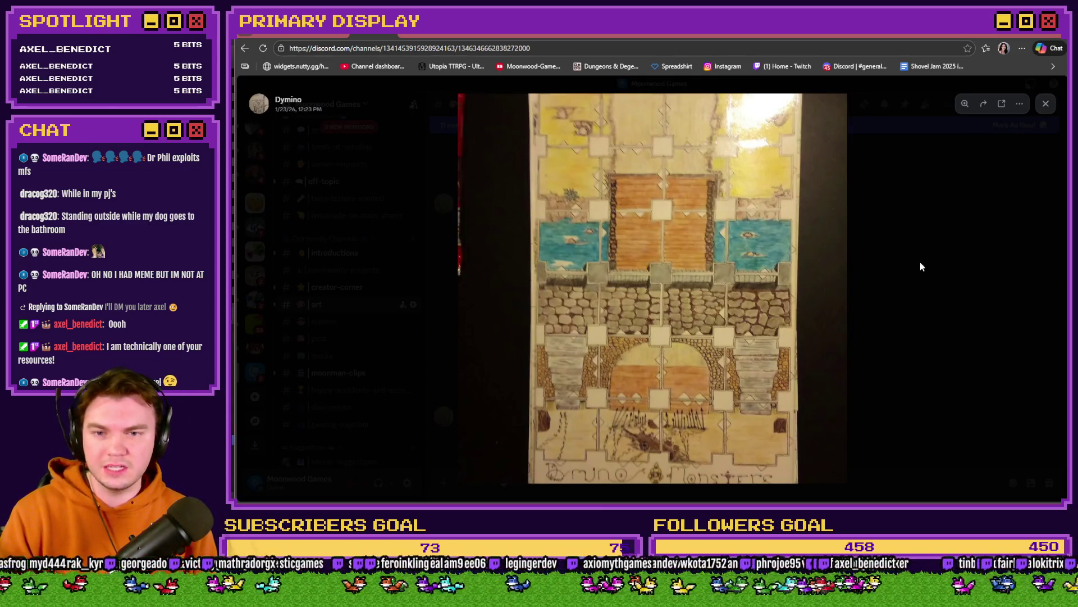
left_click(644, 441)
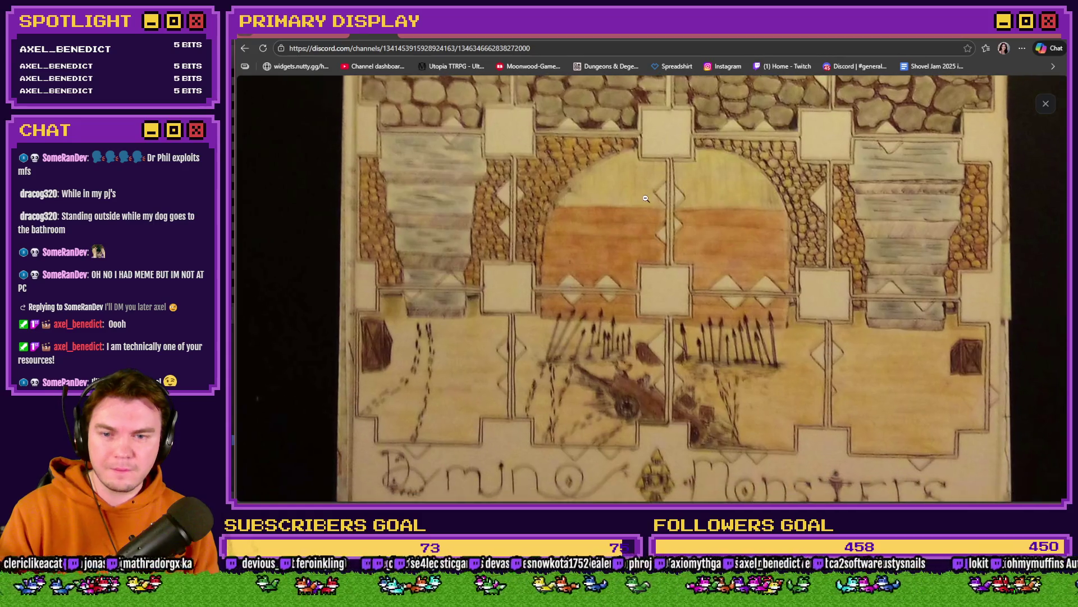
left_click(1031, 286)
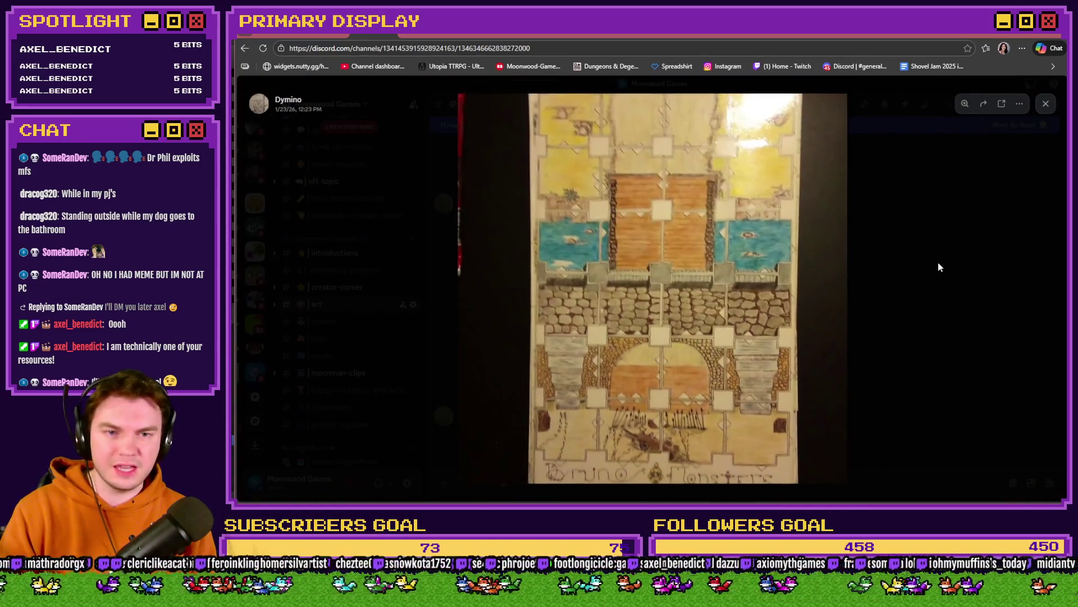
left_click(938, 261)
left_click(955, 192)
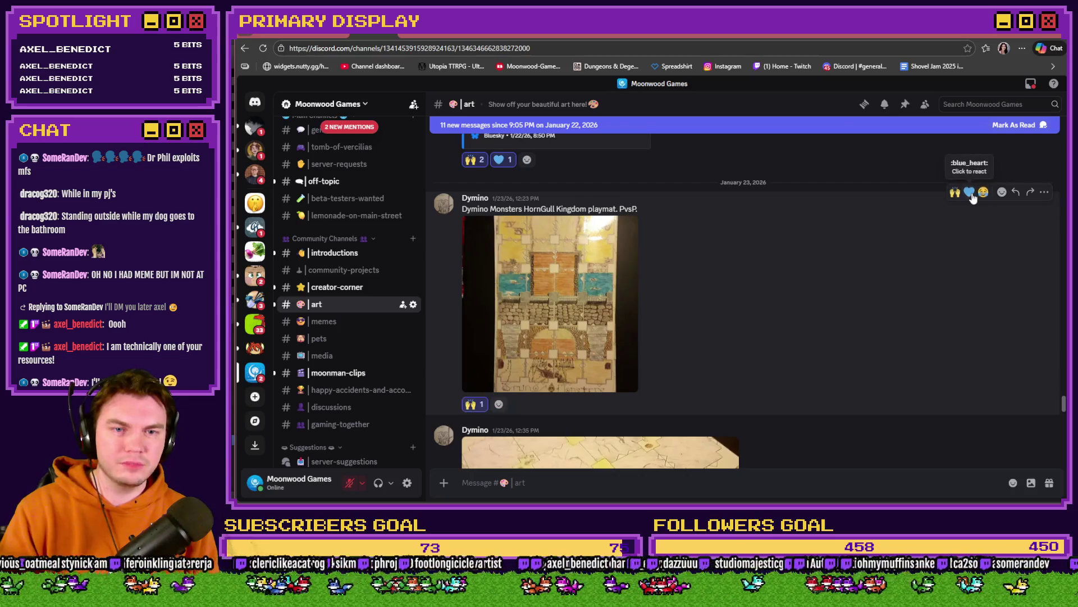
scroll(827, 265, "down", 3)
scroll(828, 265, "down", 1)
left_click(798, 287)
left_click(1045, 289)
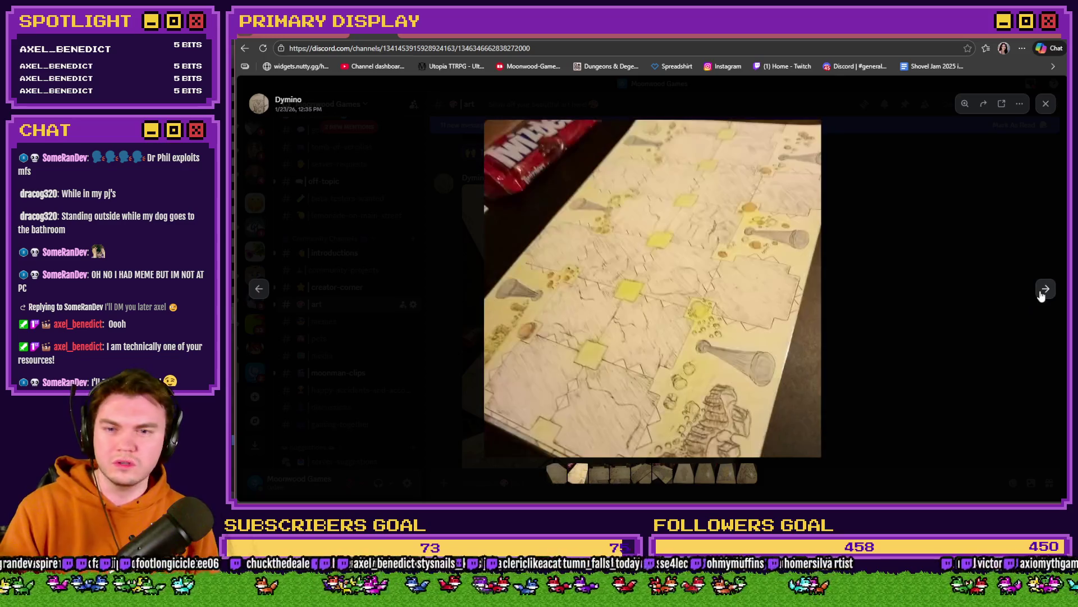
left_click(494, 213)
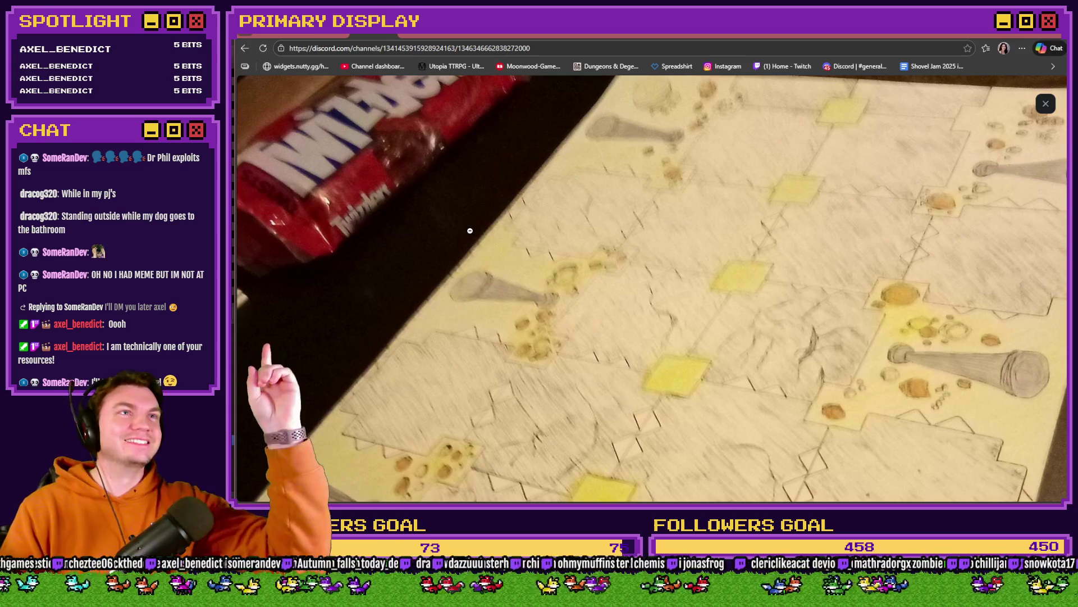
left_click(760, 189)
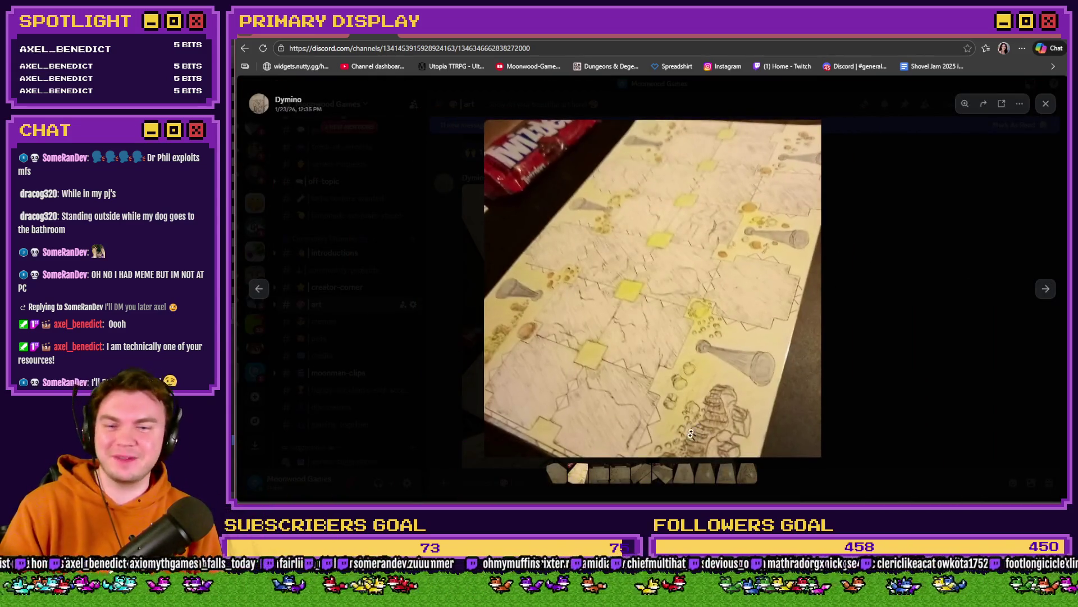
left_click(1046, 292)
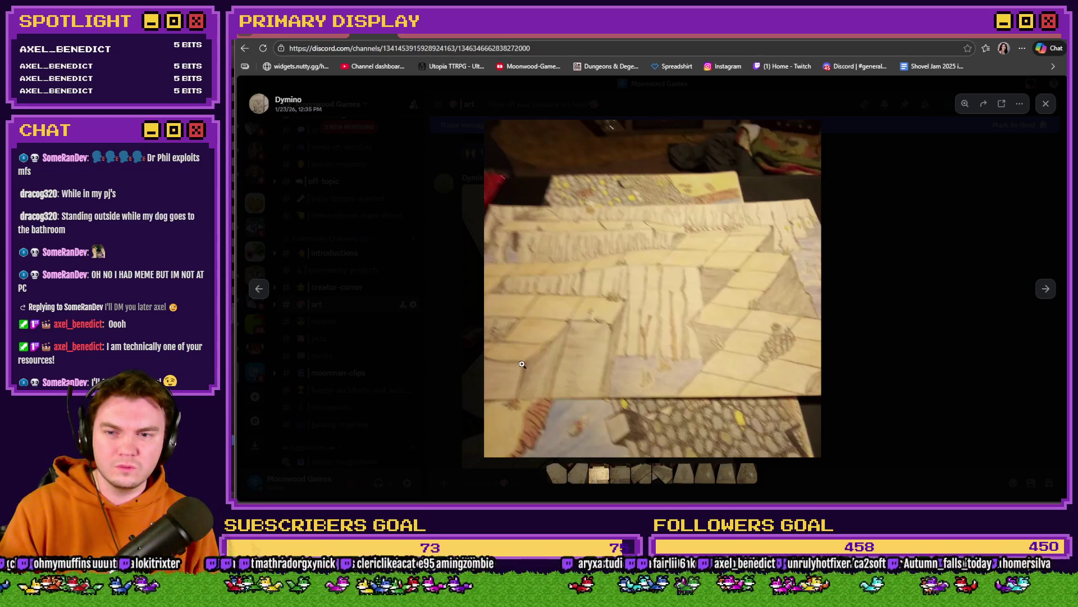
left_click(1046, 290)
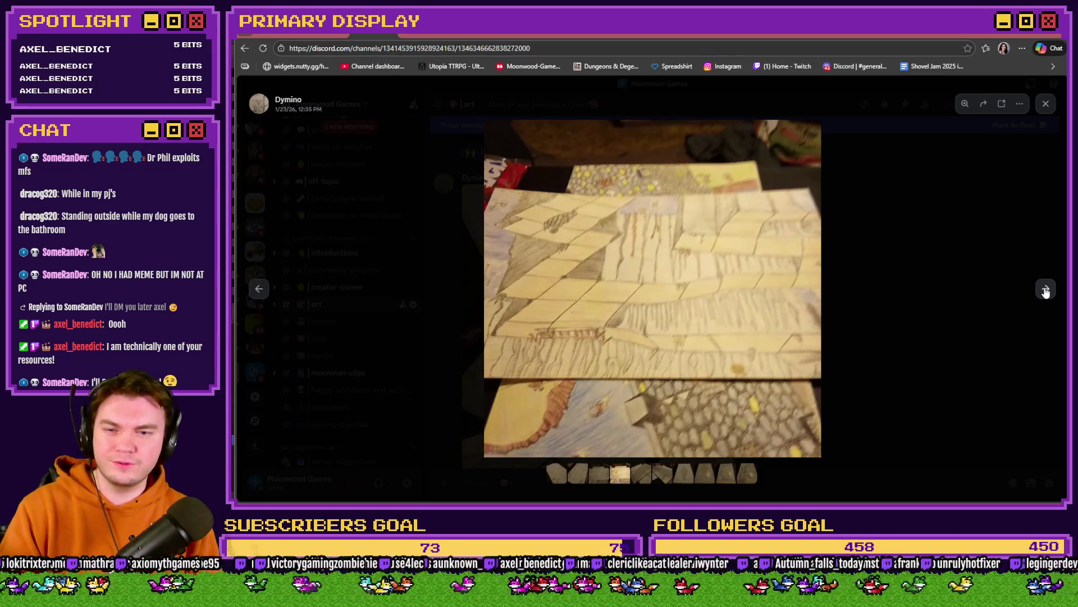
left_click(1046, 290)
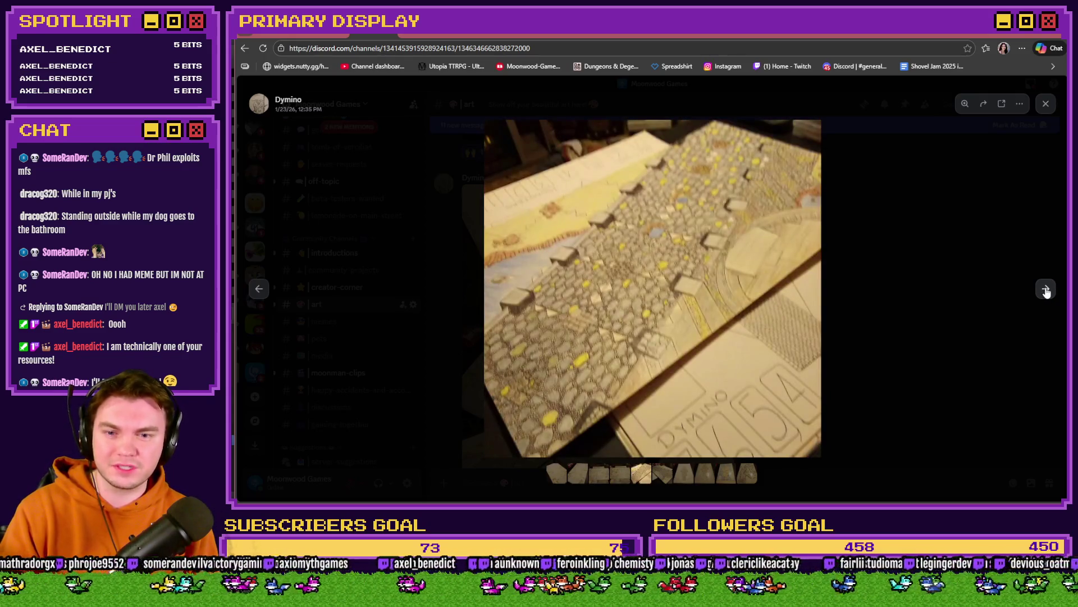
left_click(1045, 289)
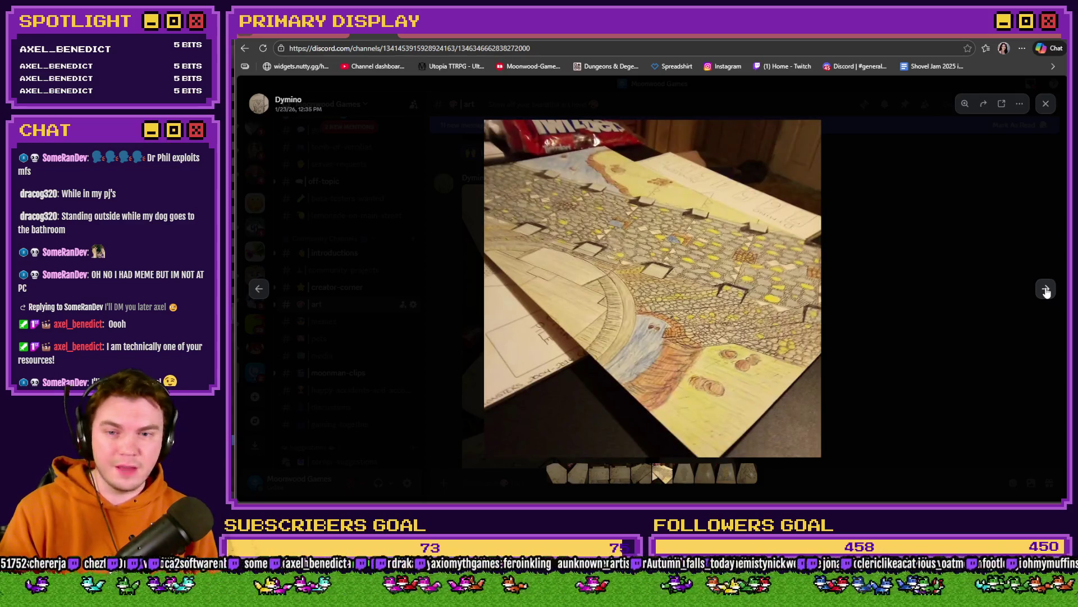
left_click(1046, 289)
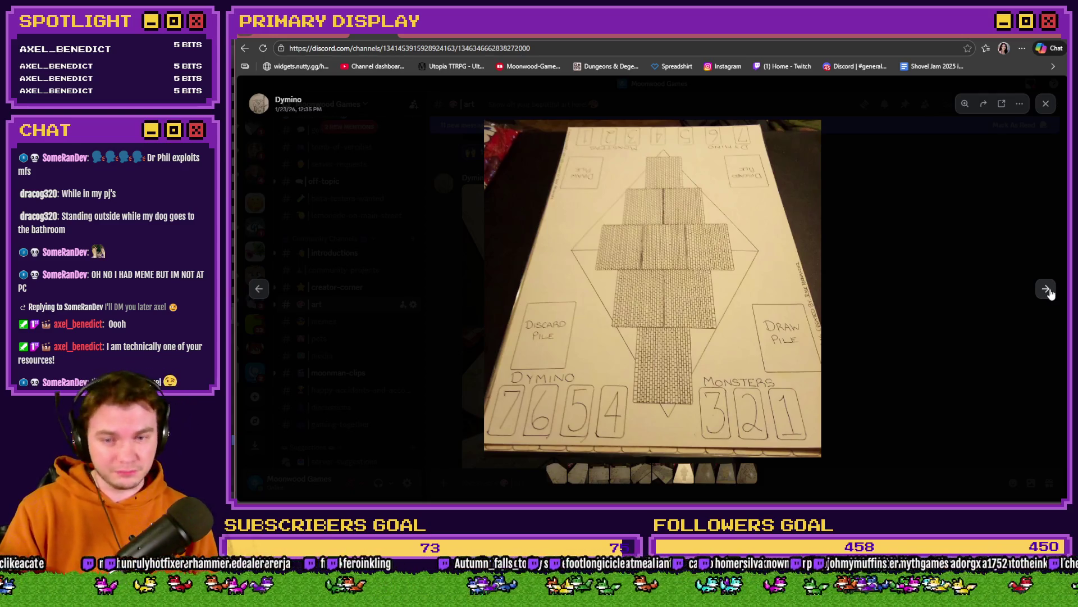
left_click(1046, 289)
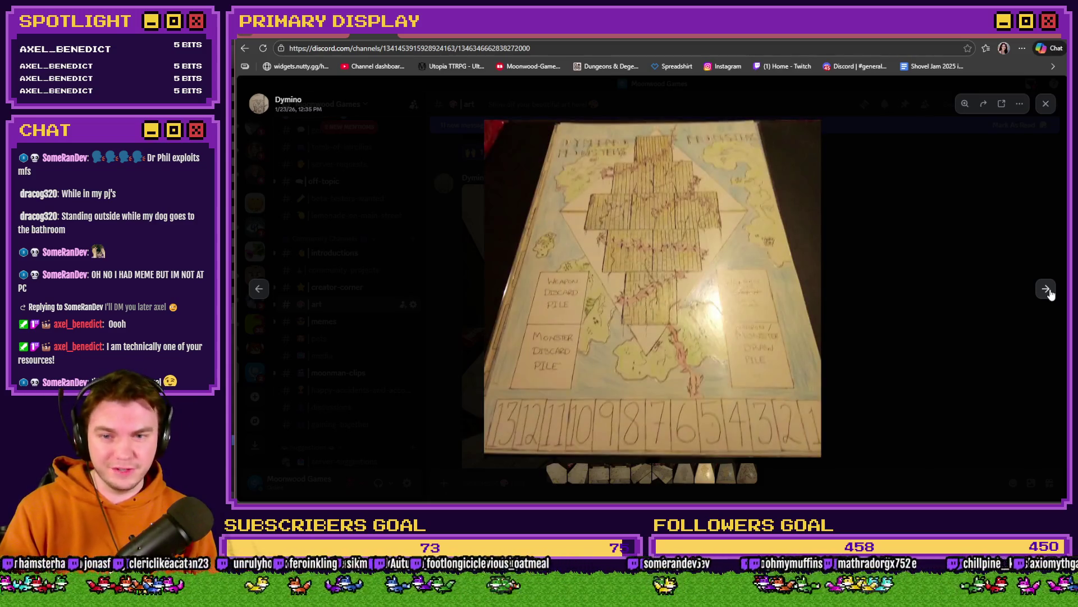
left_click(1048, 290)
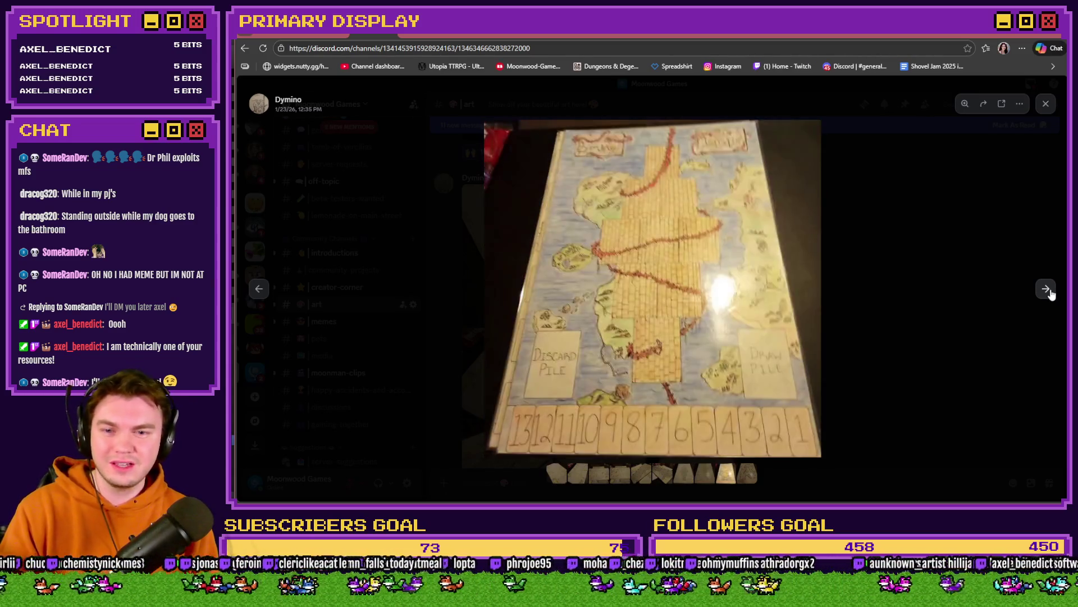
left_click(1048, 290)
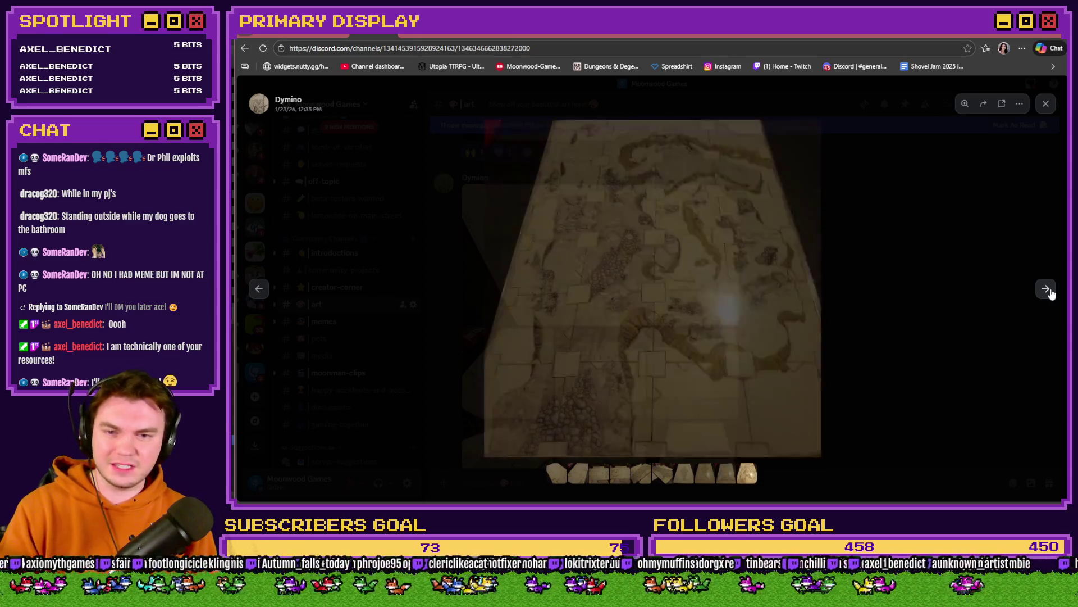
left_click(973, 297)
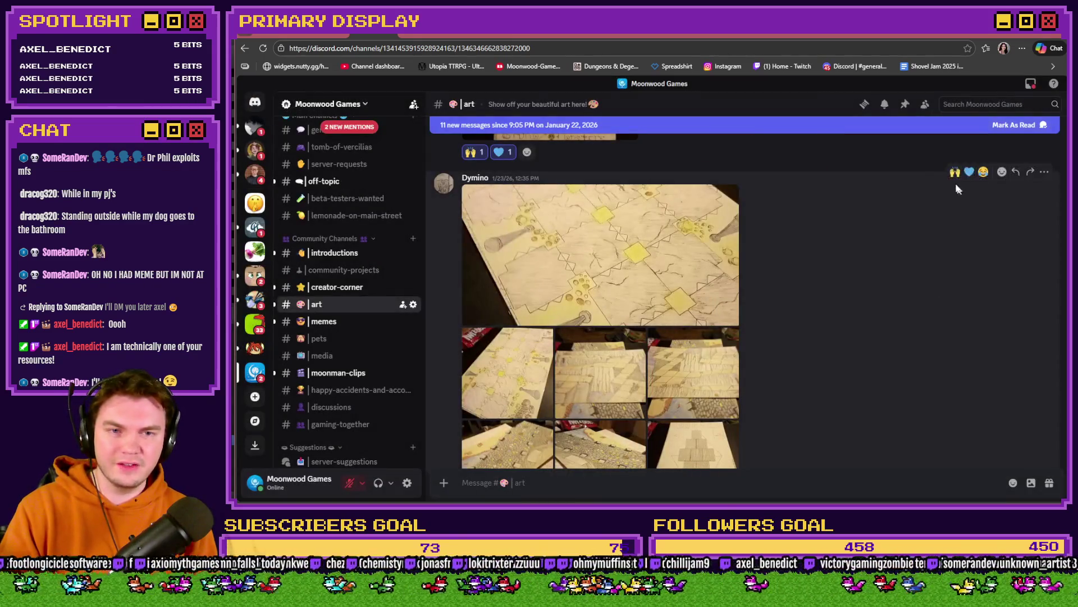
- Page through both parchment map photos, then open the dark room photo full size
scroll(857, 309, "down", 5)
scroll(857, 308, "down", 3)
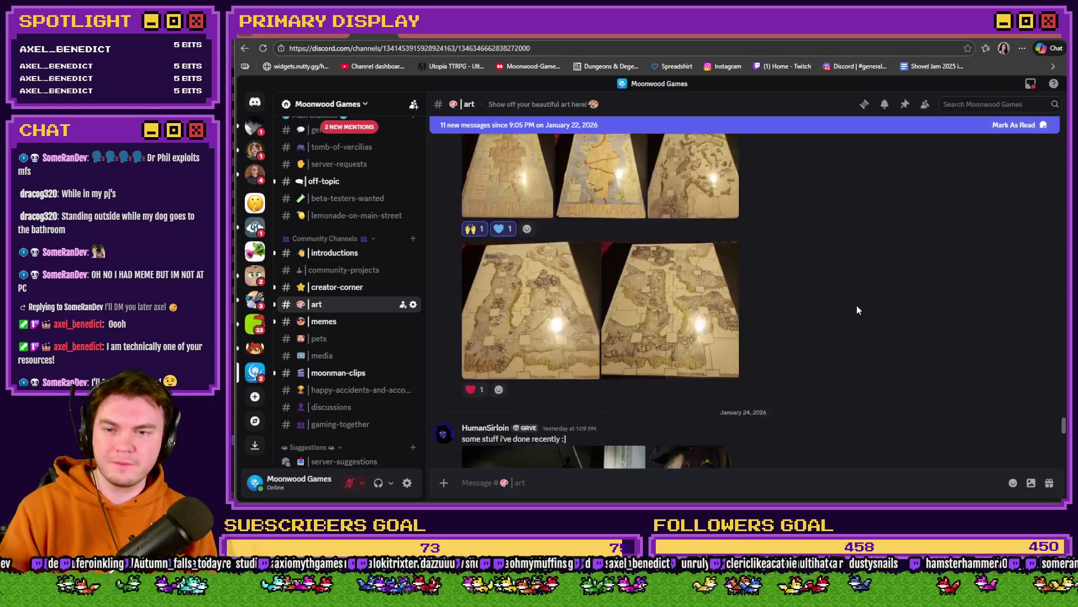
left_click(533, 241)
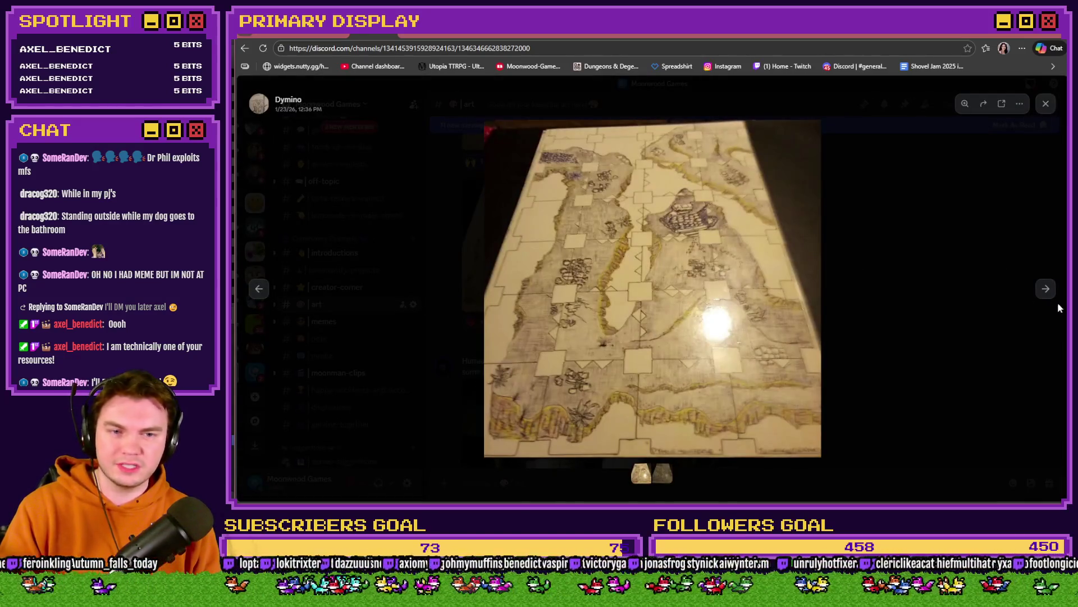
left_click(1046, 288)
left_click(926, 268)
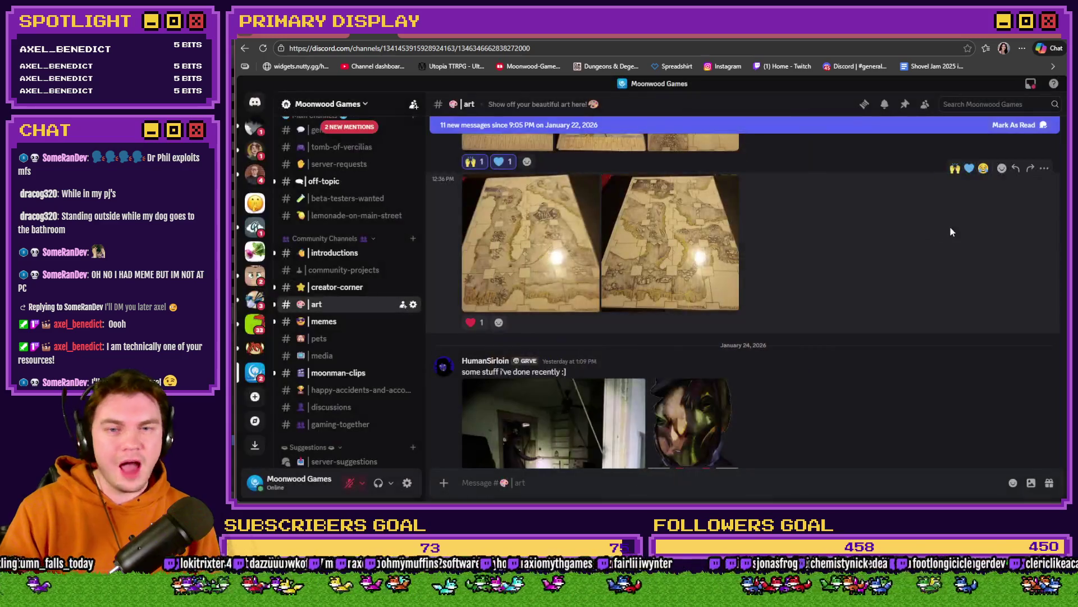
scroll(848, 241, "down", 5)
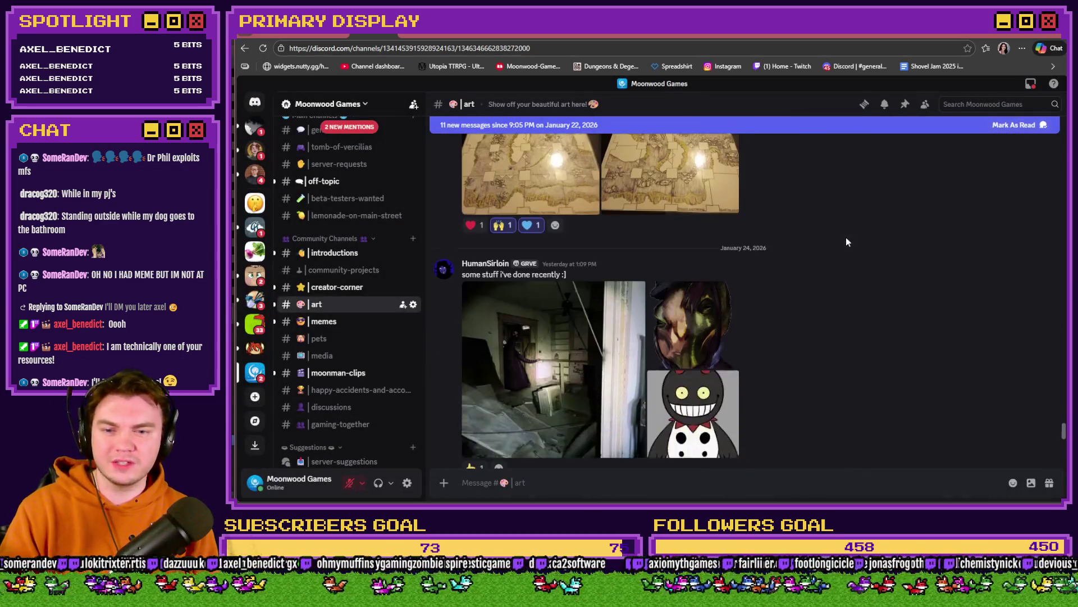
scroll(847, 238, "up", 3)
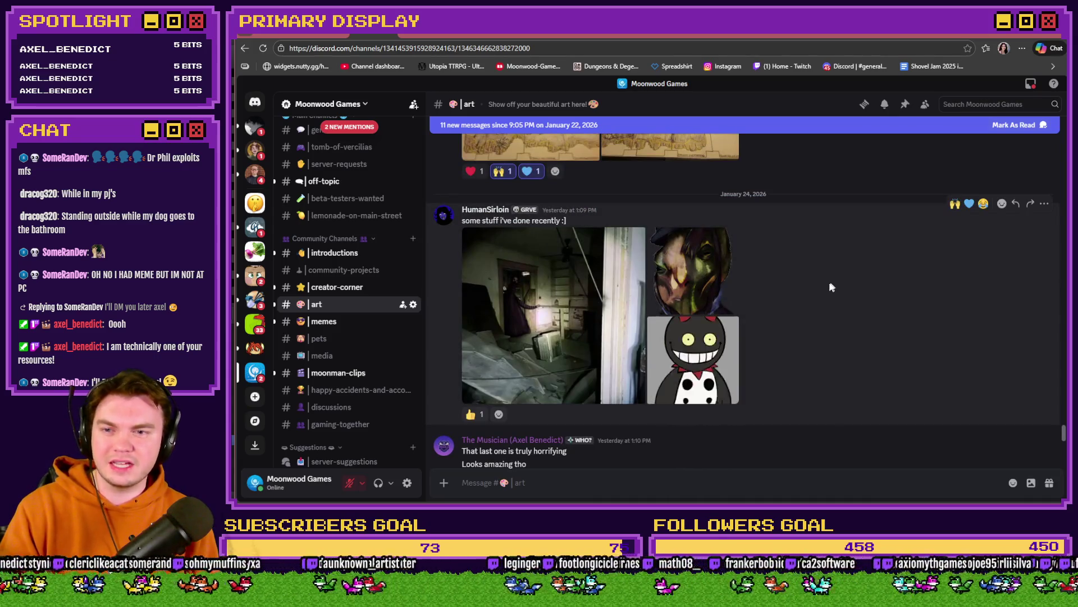
left_click(542, 281)
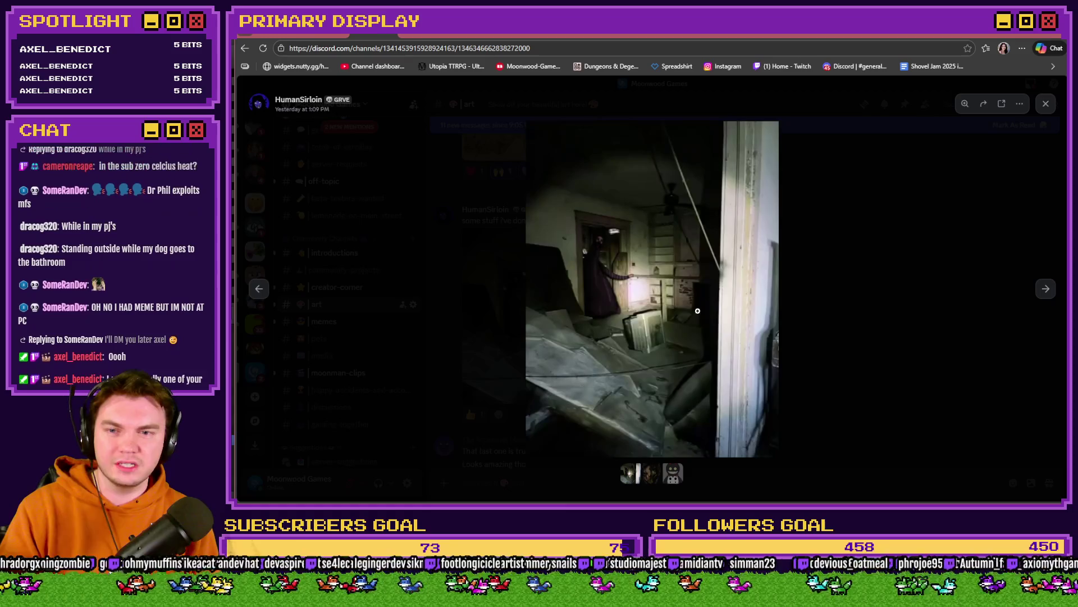
- Zoom and pan the dark room photo, then react to the post with 🙌 and 😱 (searched 'scar')
left_click(622, 305)
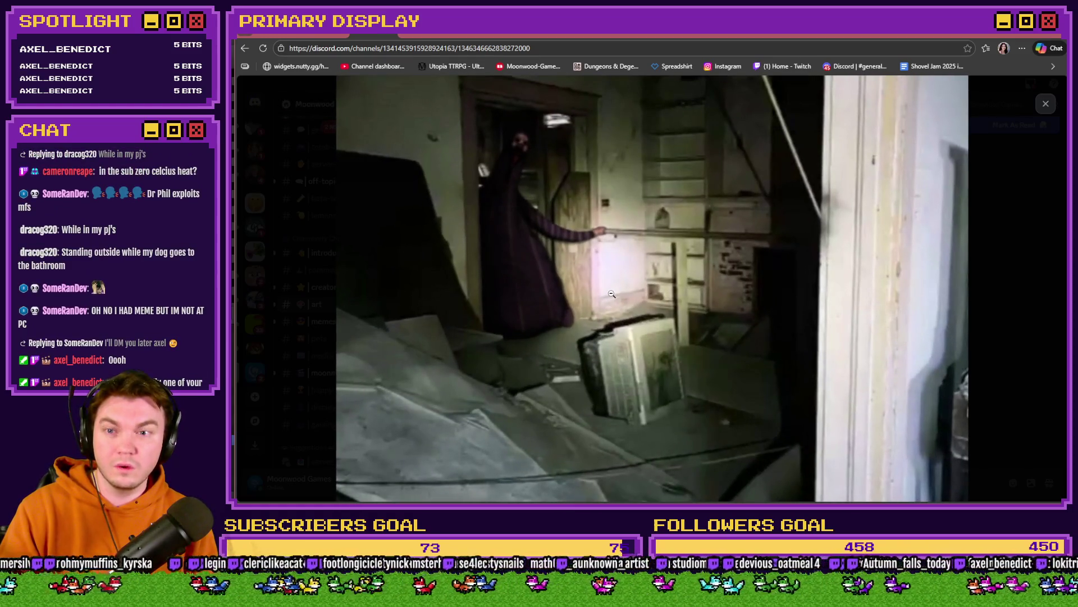
left_click_drag(612, 294, 631, 374)
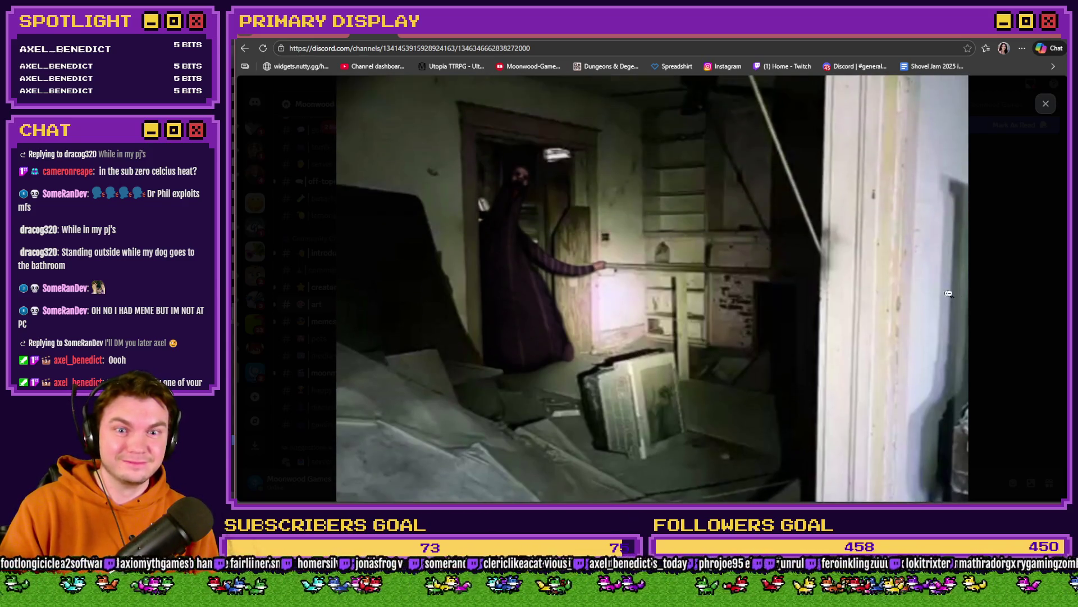
left_click(1043, 292)
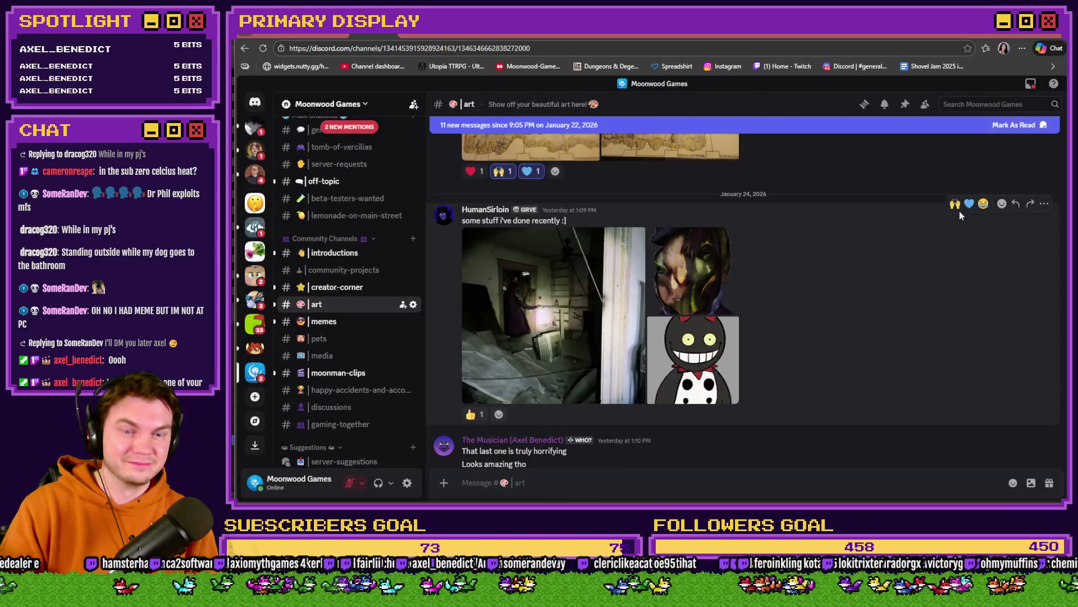
left_click(956, 203)
left_click(1002, 204)
type("scar")
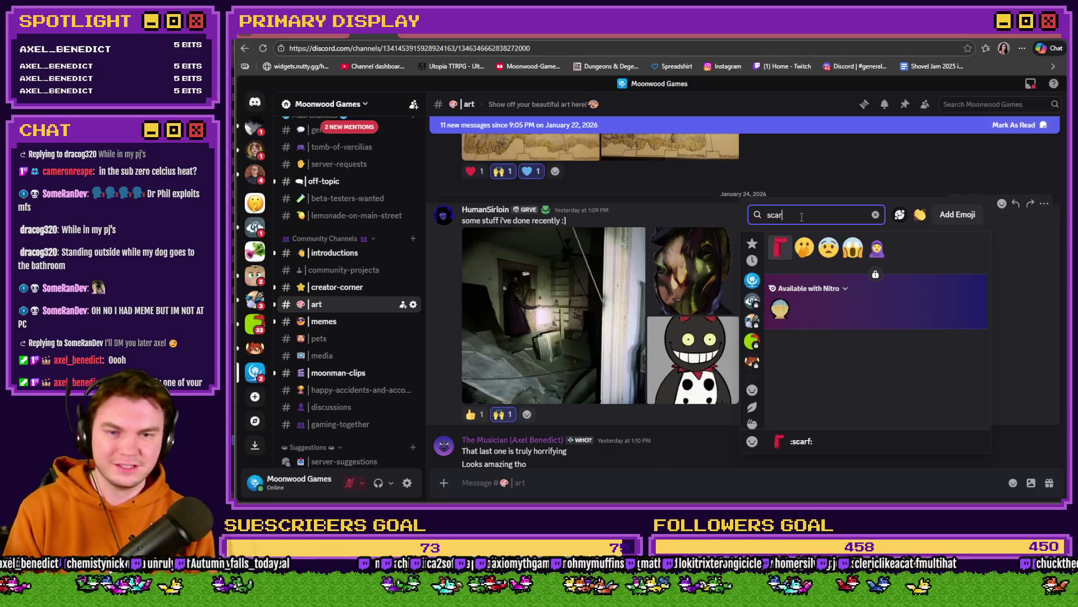
left_click(853, 247)
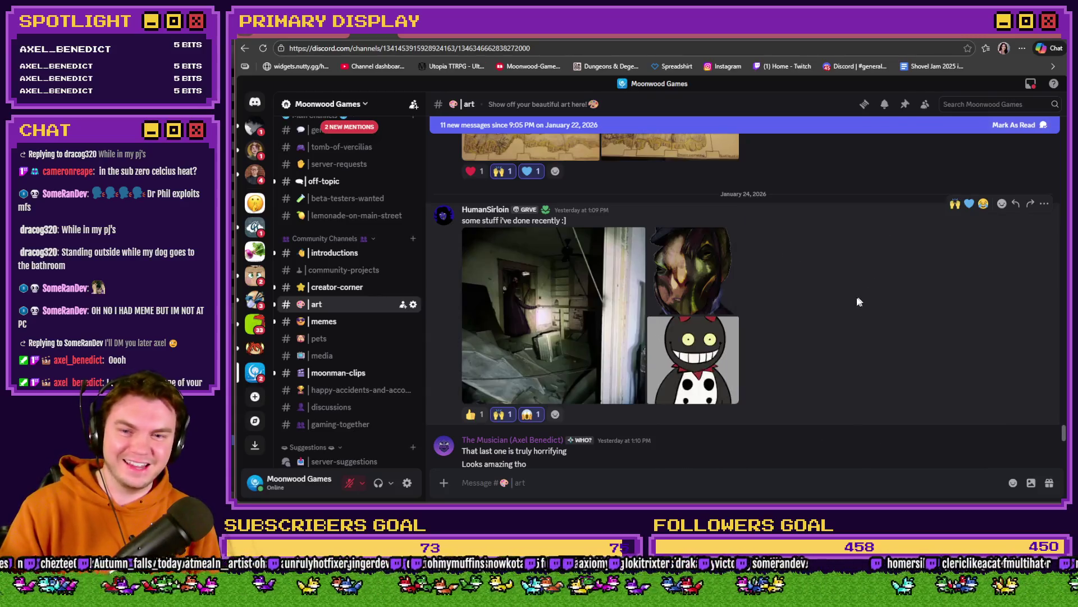
- View the hat portrait up close and page on to the devil character before closing the viewer
left_click(691, 270)
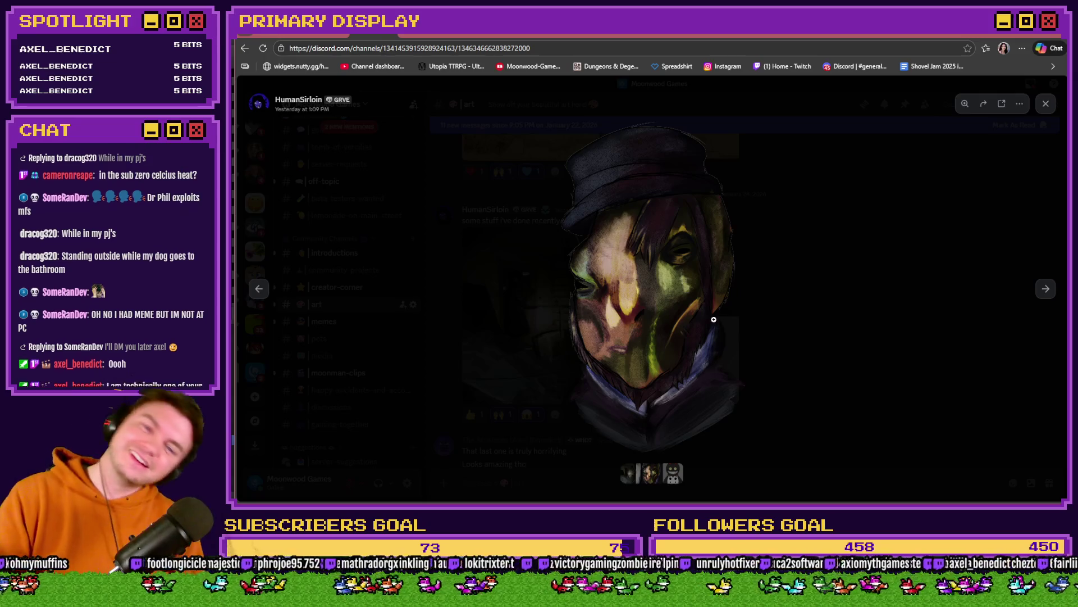
left_click(656, 255)
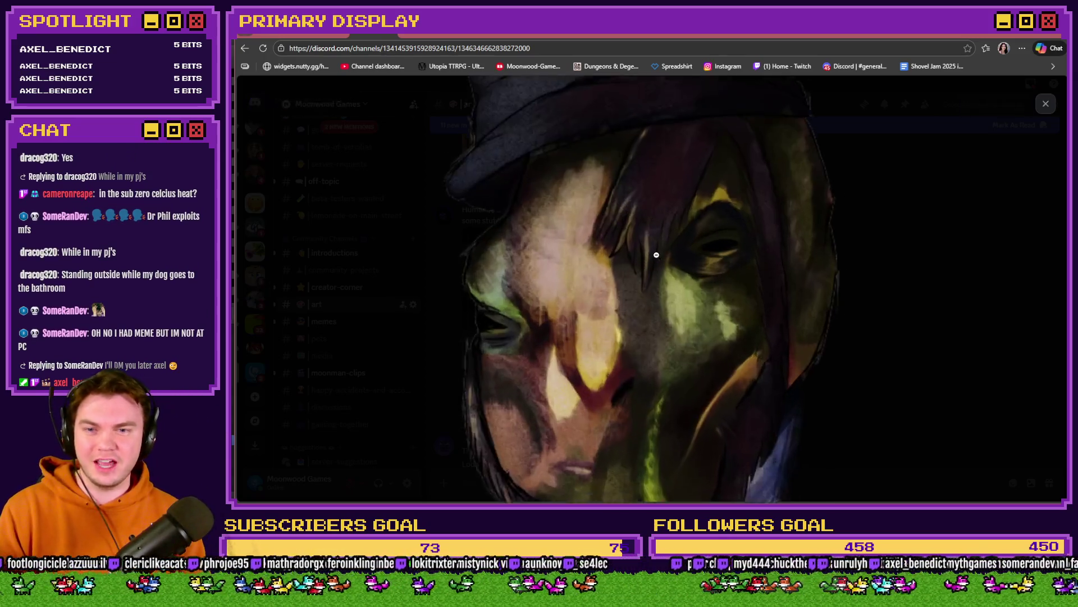
left_click(656, 256)
key("Right")
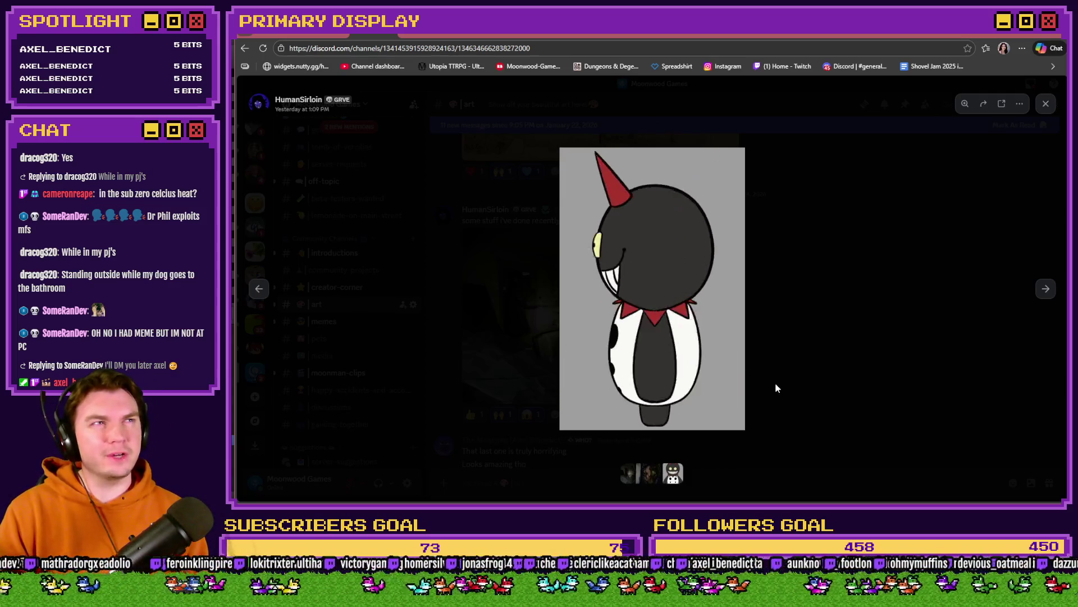
left_click(775, 384)
scroll(810, 321, "down", 2)
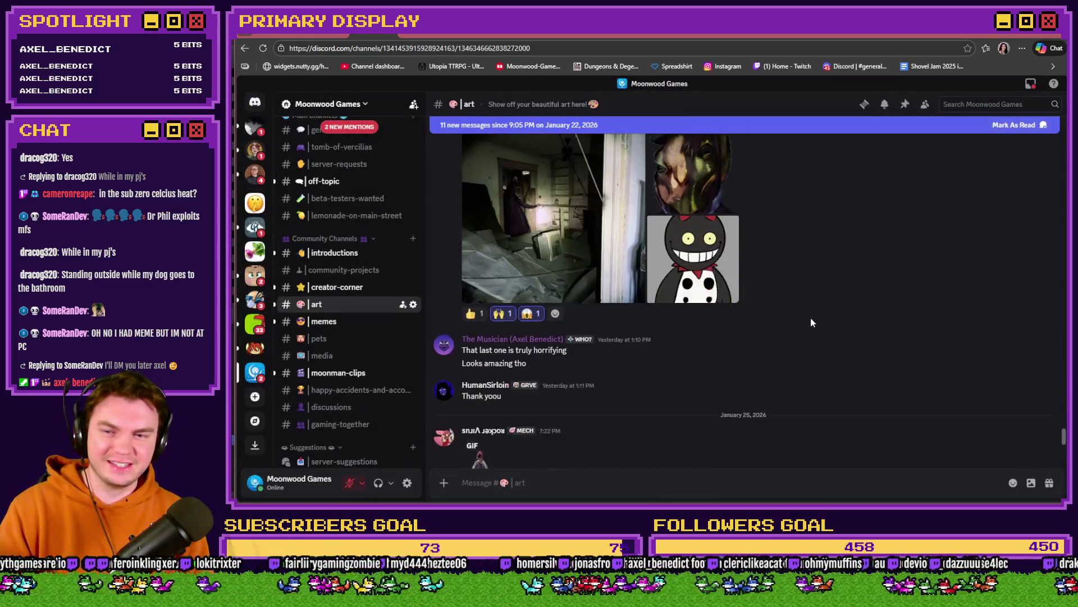
scroll(811, 320, "down", 2)
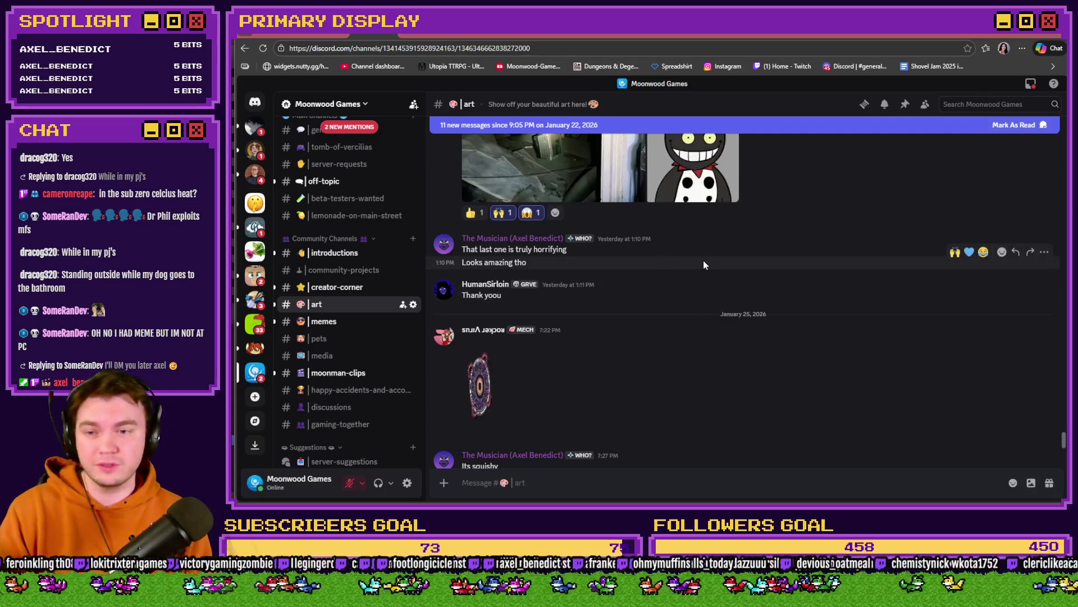
scroll(703, 260, "down", 1)
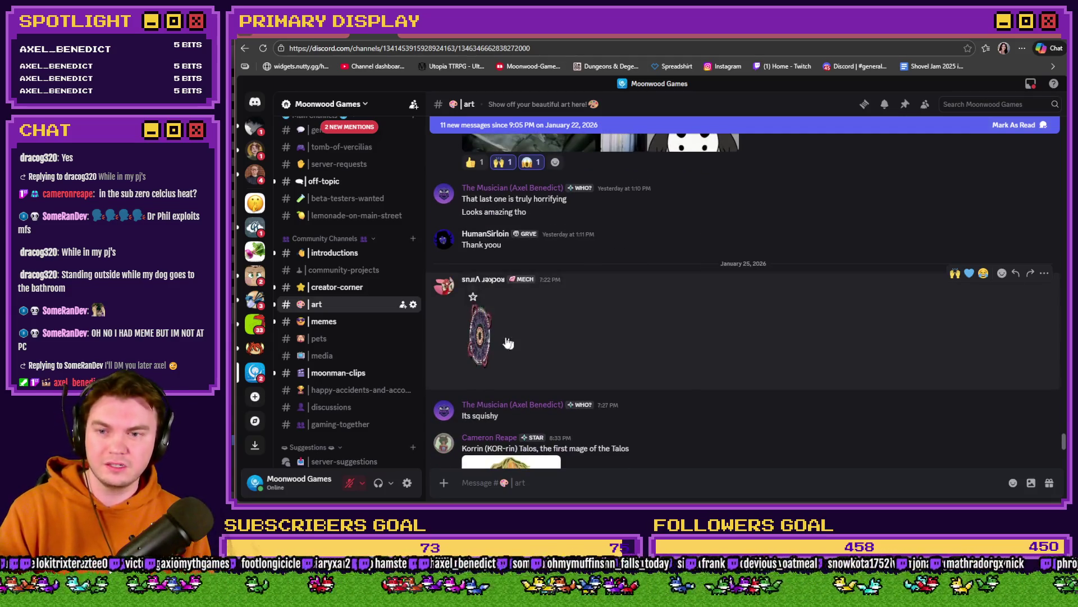
left_click(483, 335)
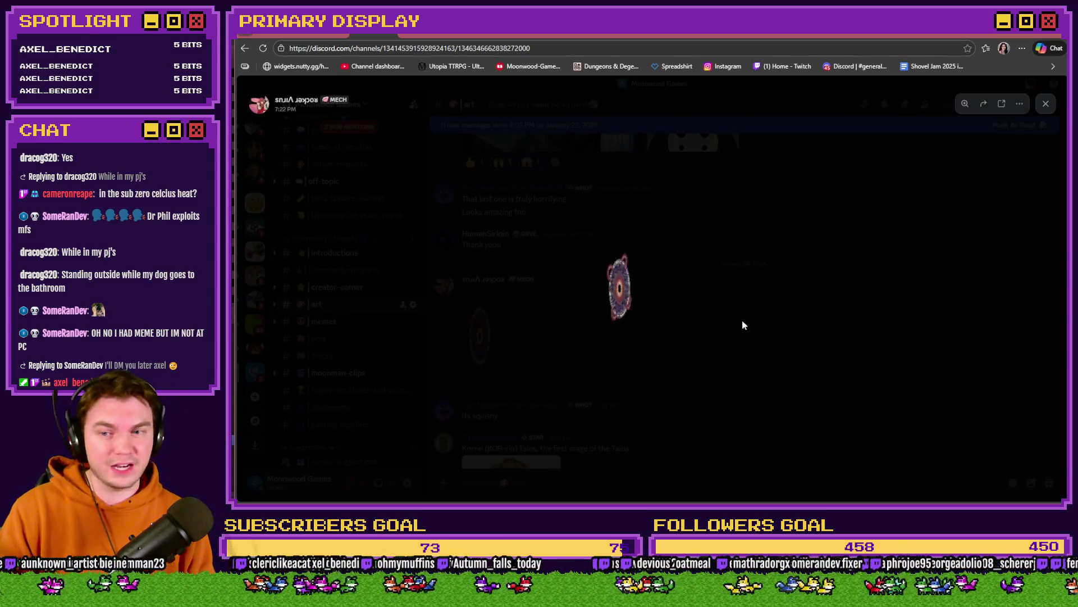
left_click(753, 337)
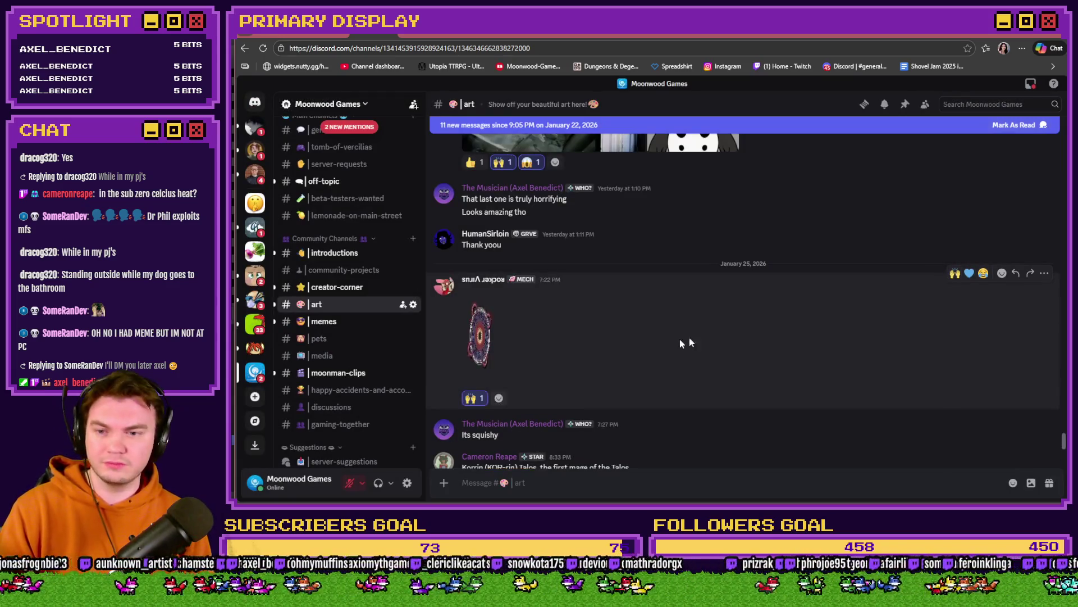
scroll(679, 343, "down", 4)
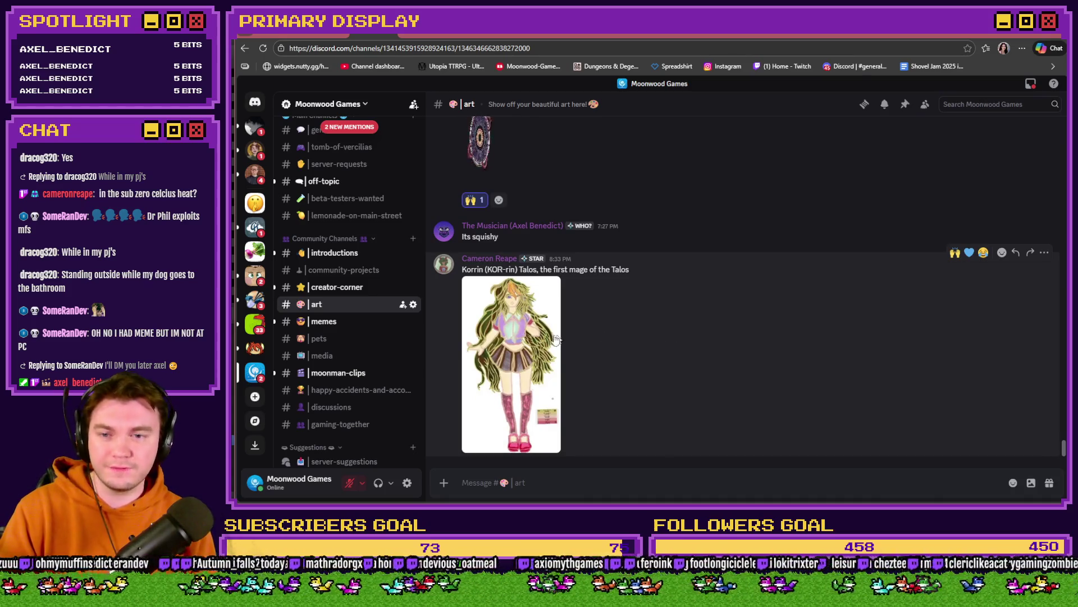
left_click(525, 338)
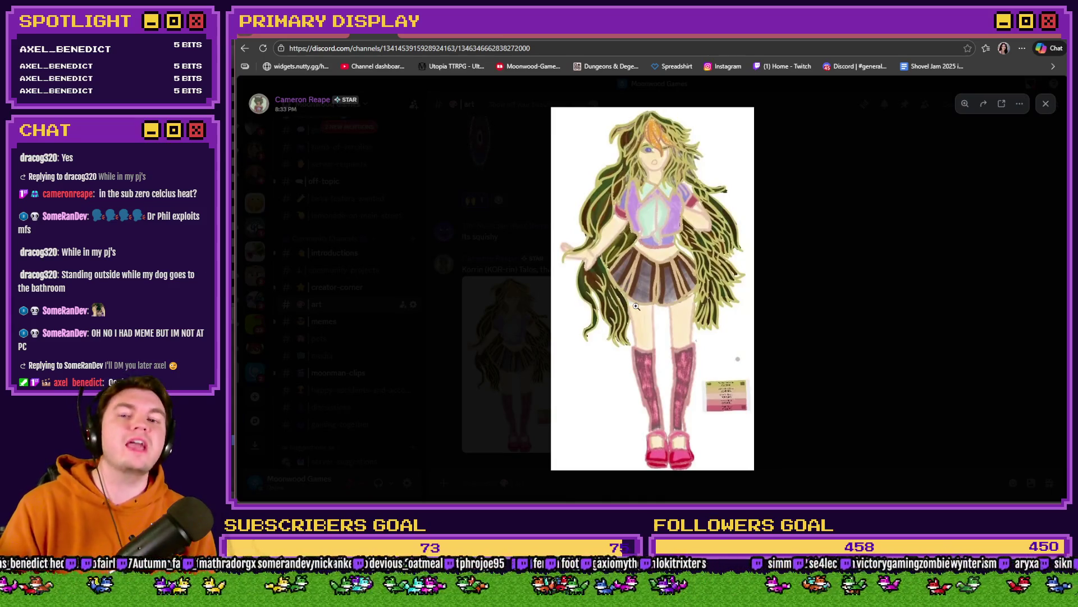
- Zoom in on the Korrin Talos drawing's boots, react 💙, then switch to the Trello board
left_click(662, 396)
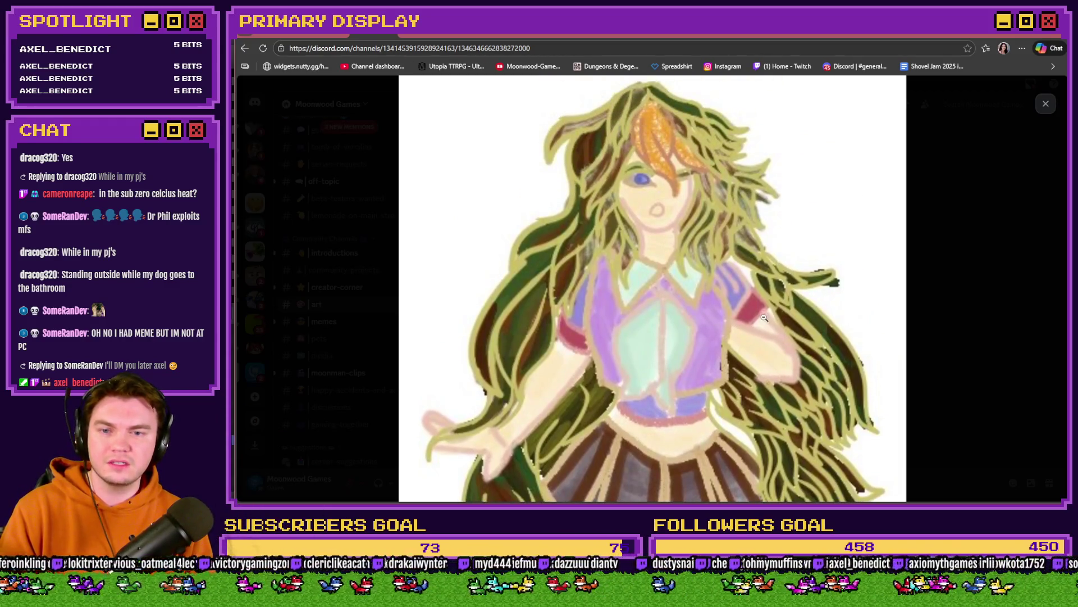
left_click(767, 329)
left_click(945, 340)
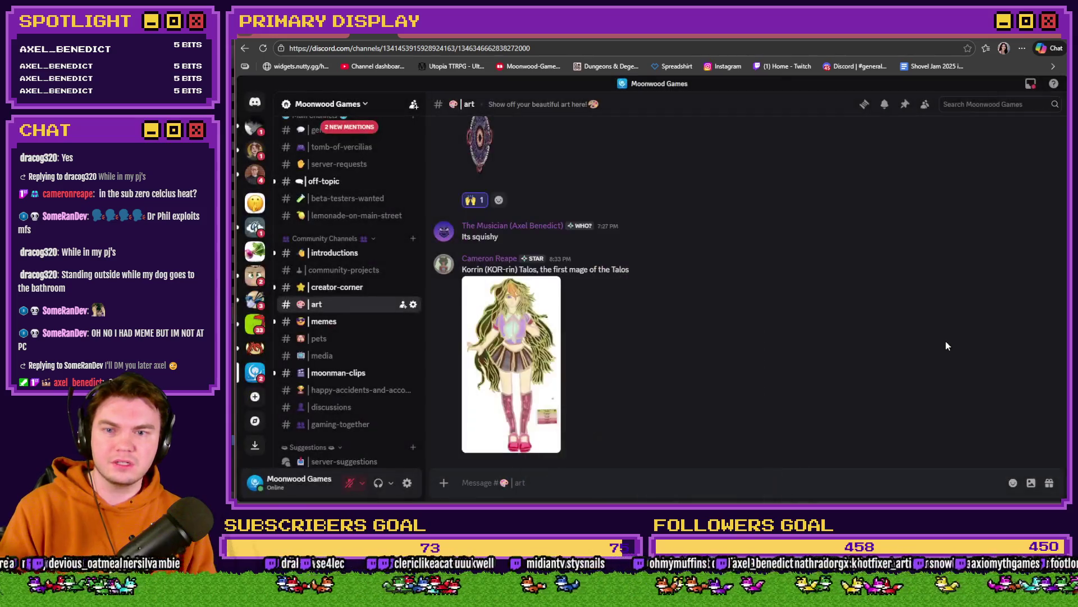
scroll(963, 249, "down", 1)
left_click(969, 233)
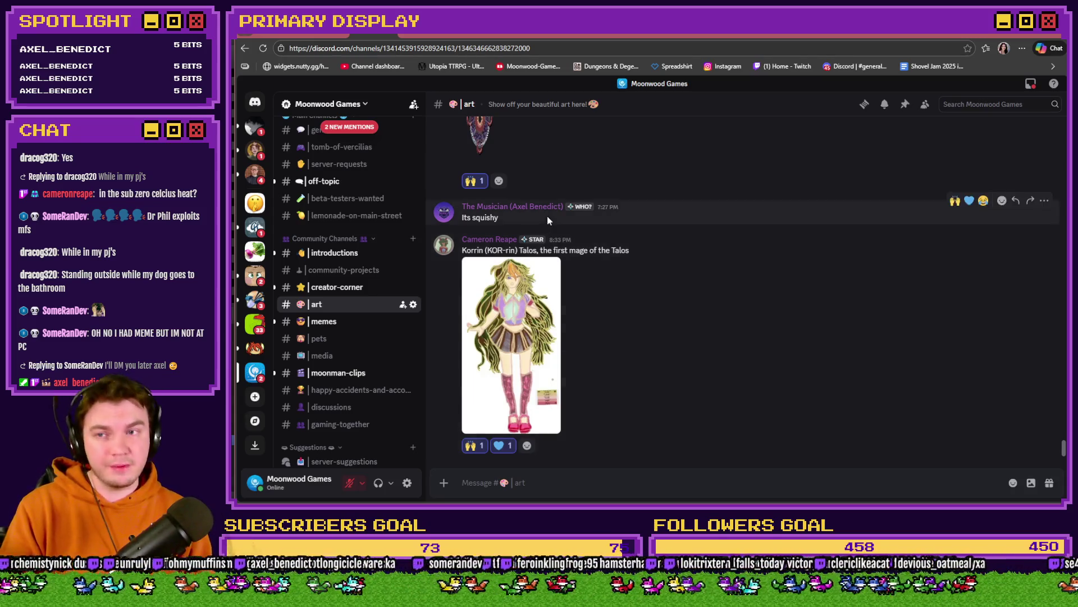
left_click(324, 34)
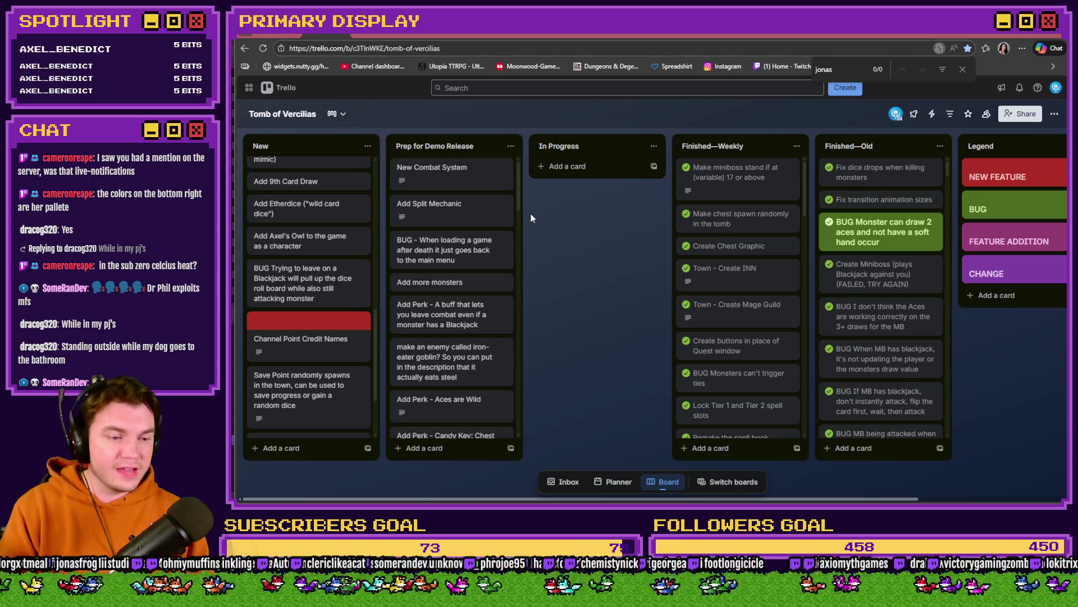
- Return to Discord and open #youtube with Pingcord's episode 149 live-stream announcement
left_click(362, 32)
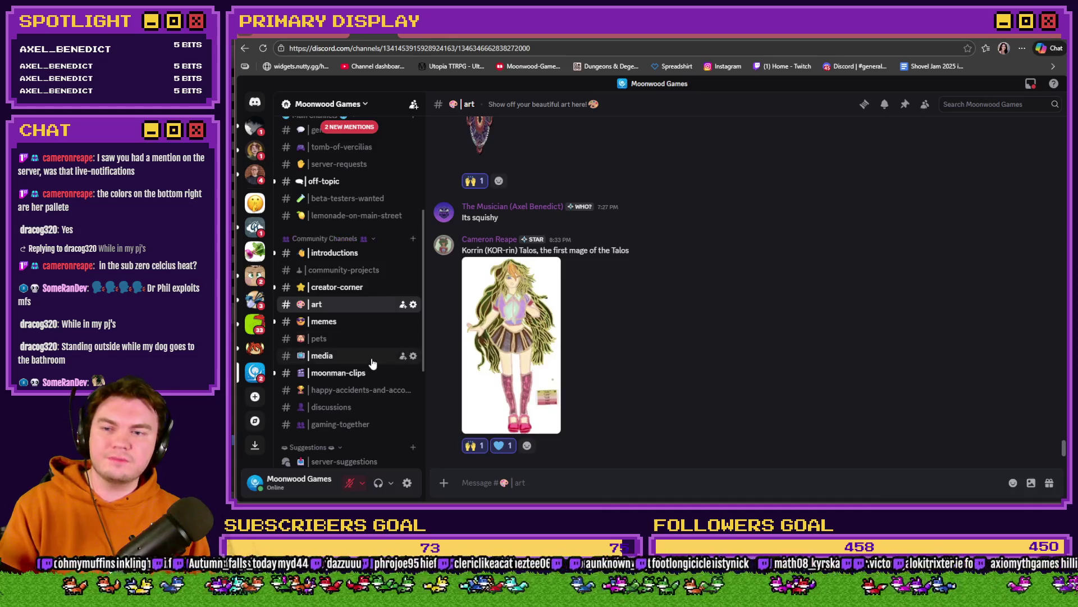
scroll(336, 281, "up", 5)
left_click(333, 281)
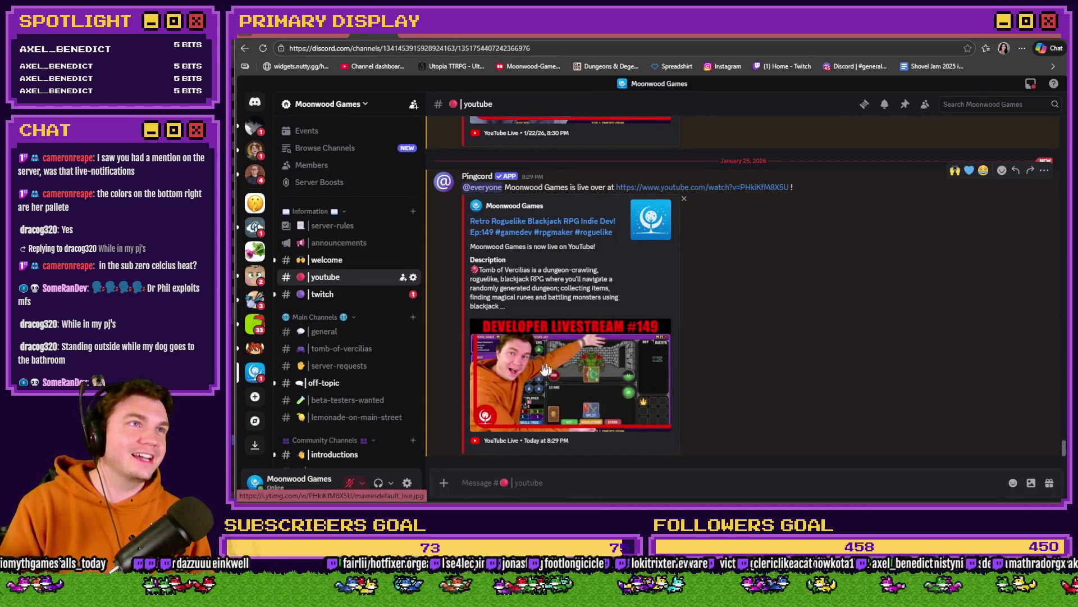
- Look over the #twitch live announcement in Discord, then return to the Tomb of Vercilias Trello board
left_click(359, 294)
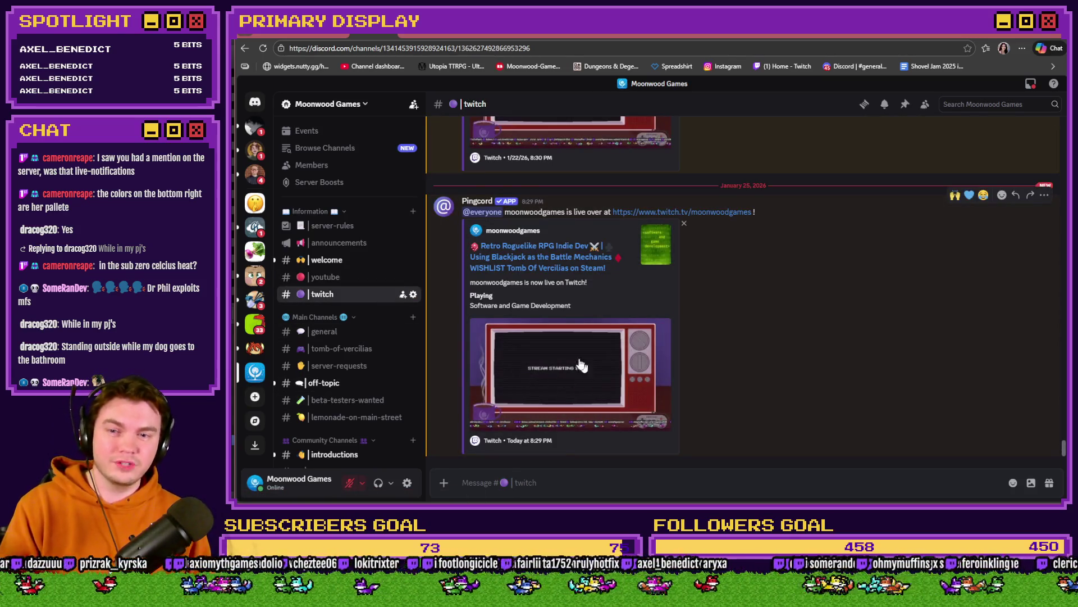
scroll(352, 305, "down", 5)
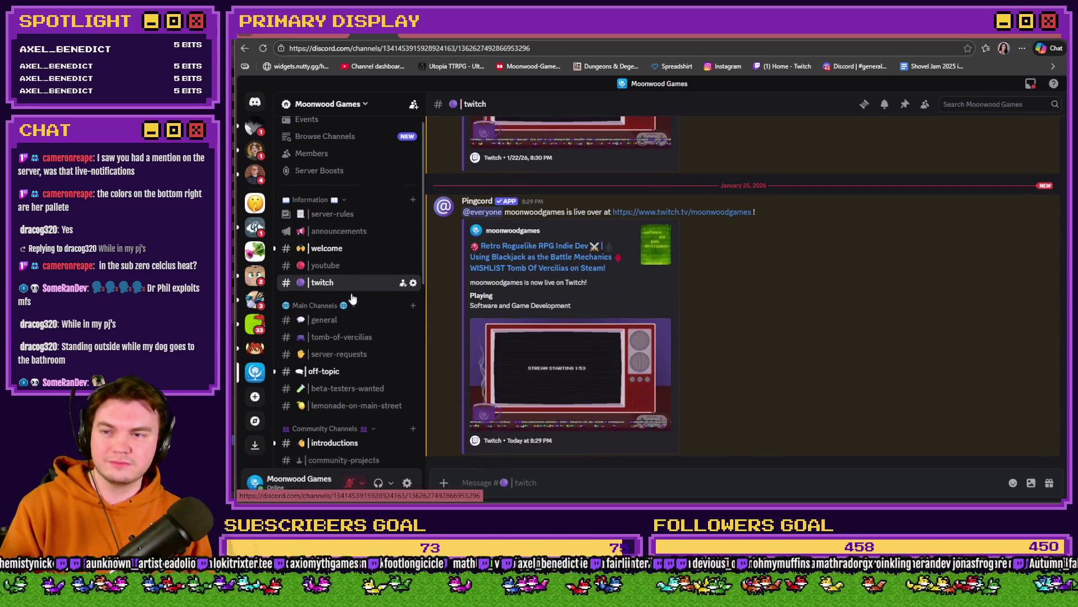
scroll(352, 305, "up", 5)
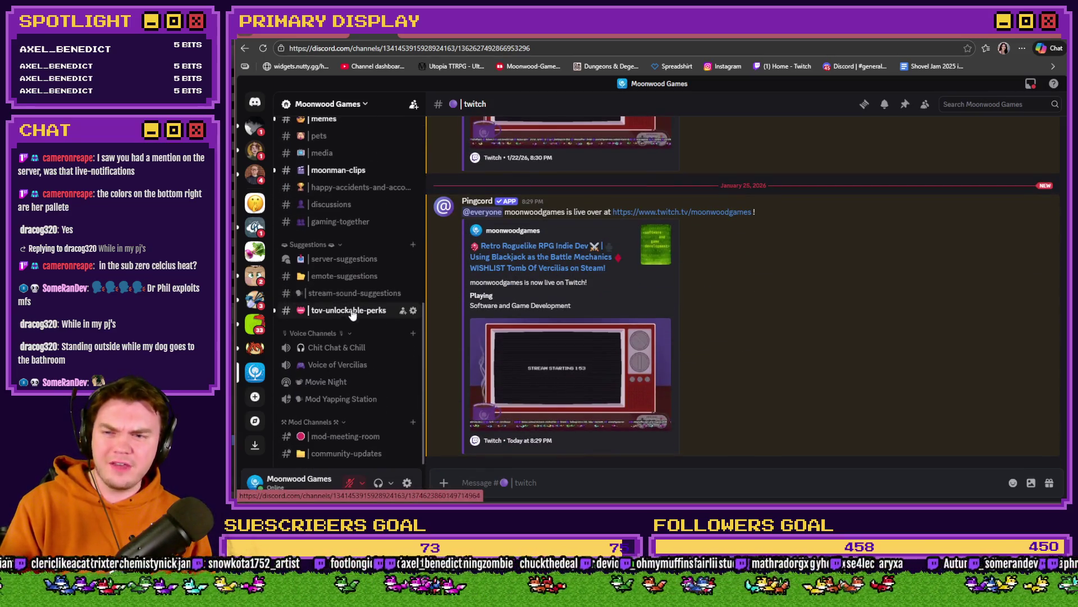
left_click(321, 31)
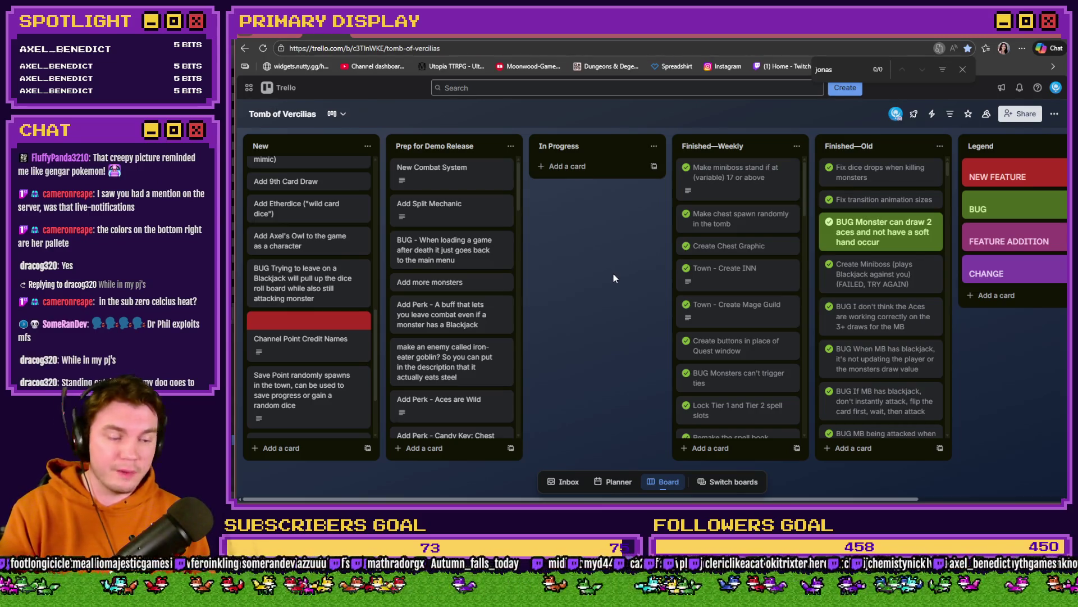
- Go to Discord's #art channel and open a posted artwork full size
left_click(373, 36)
scroll(363, 333, "down", 3)
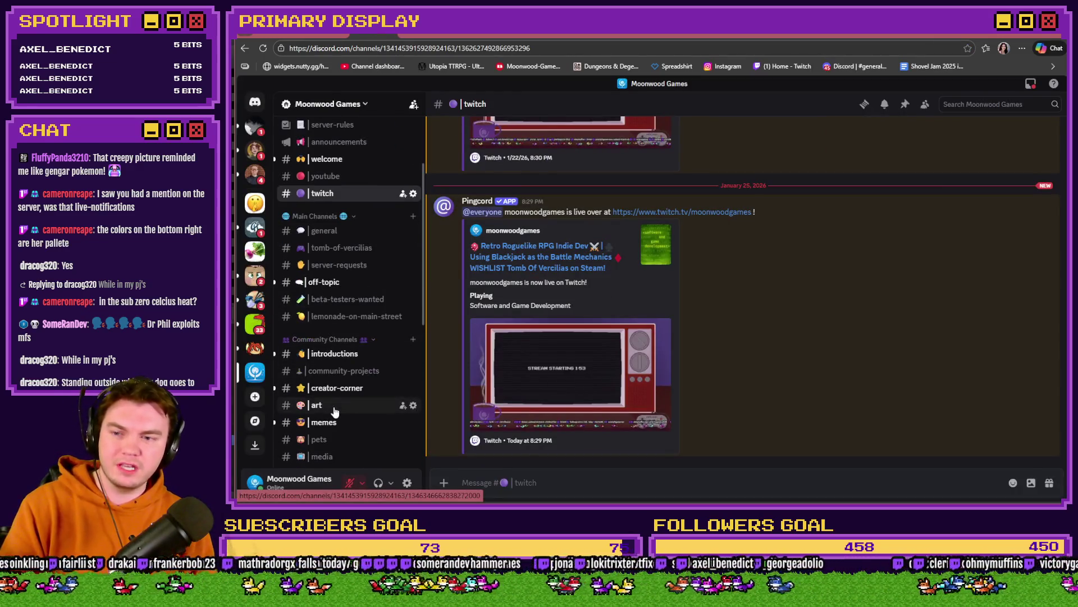
left_click(337, 405)
scroll(608, 331, "up", 5)
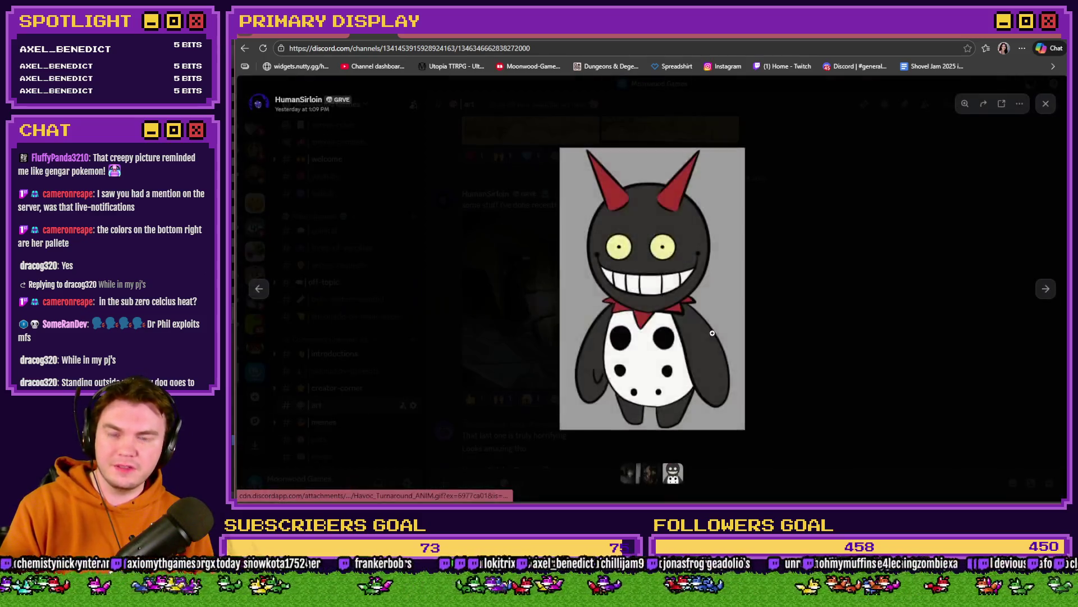
left_click(693, 354)
- Step back two images to the dark room photo, zoom in, close the viewer and return to Trello
left_click(259, 288)
left_click(259, 289)
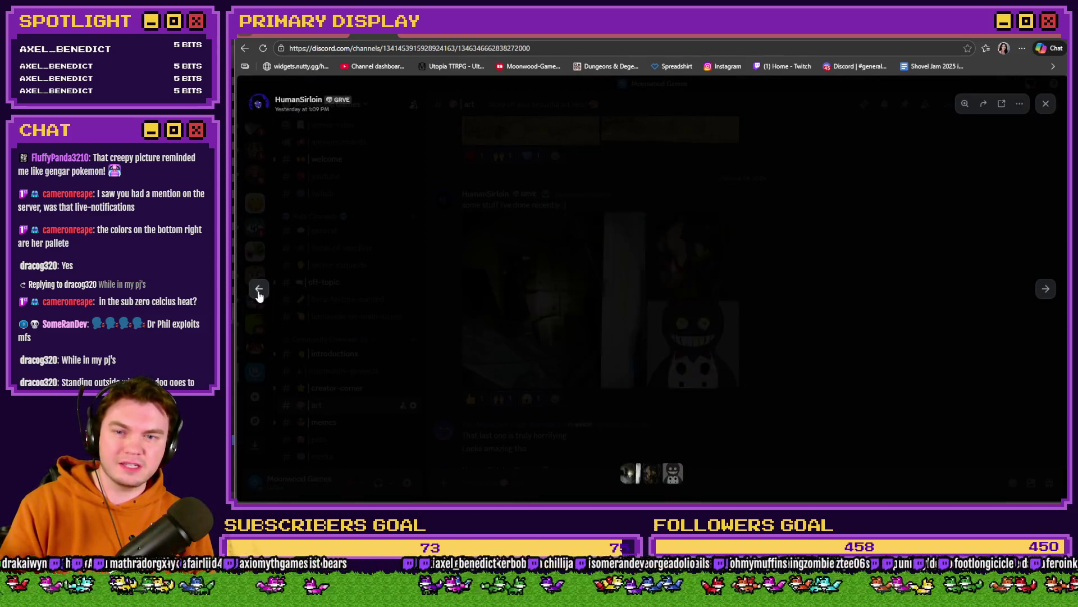
left_click(607, 272)
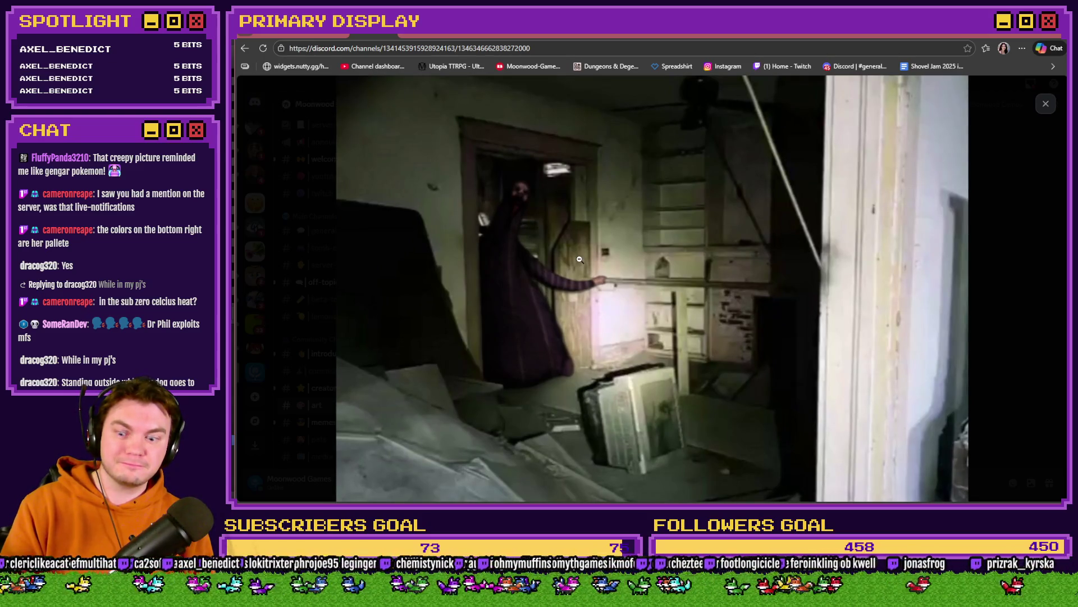
key("Escape")
key("ctrl+Tab")
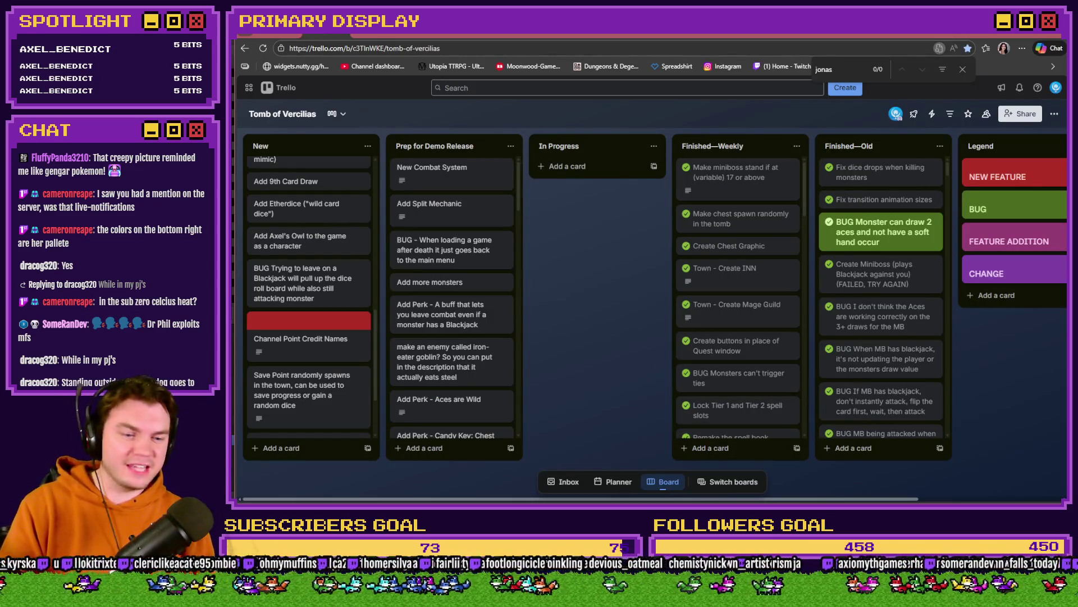
- Switch from the browser to RPG Maker MZ showing TheTomb map
key("alt+Tab")
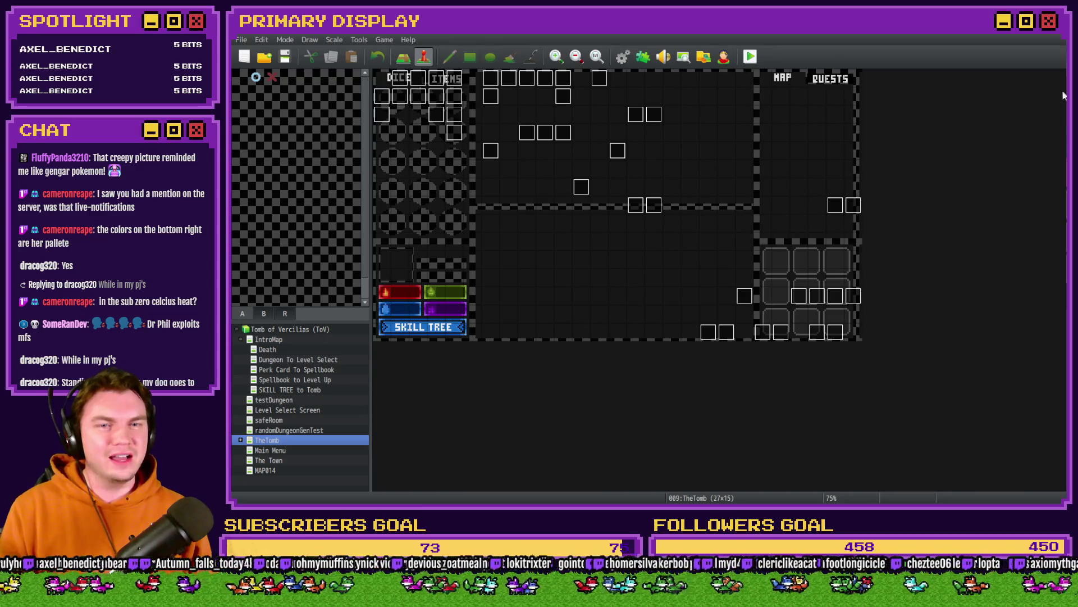
- Open the Monster Draw event, select its START HERE comment above the bust checks, then return to the browser
double_click(821, 323)
left_click(888, 349)
left_click(680, 310)
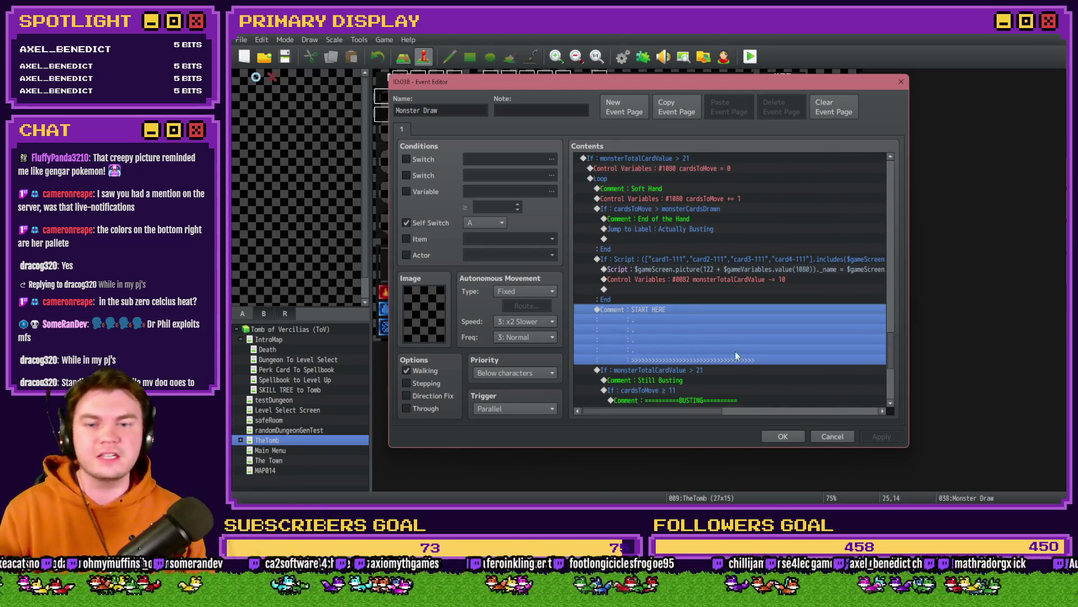
scroll(733, 349, "down", 4)
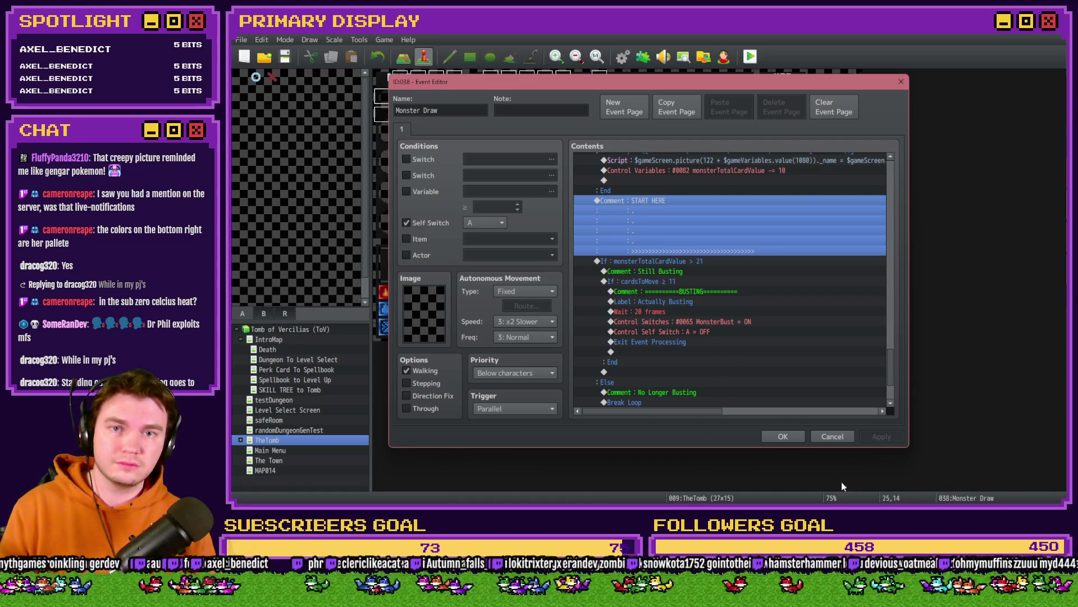
key("alt+Tab")
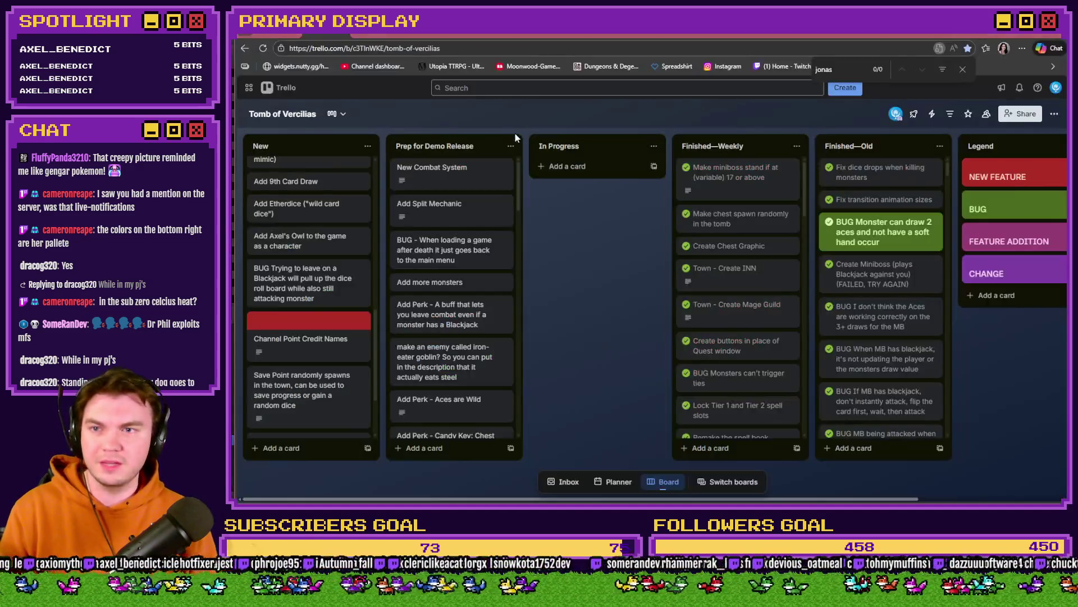
- In the #memes channel, view the Mountain Dew Yoda meme full size and react to it with 😂
key("ctrl+Tab")
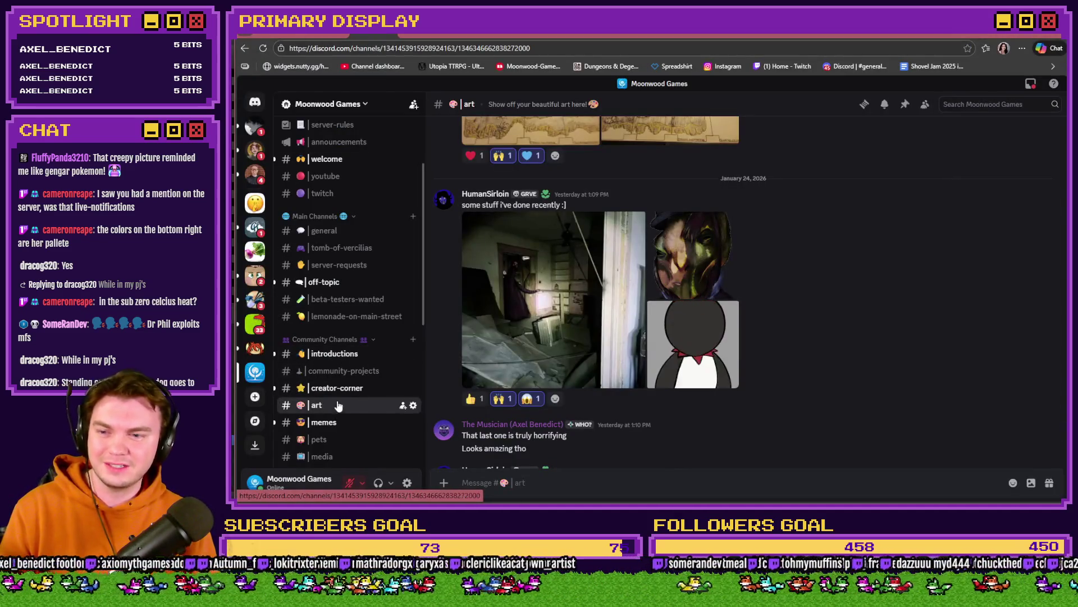
left_click(324, 422)
scroll(837, 361, "up", 2)
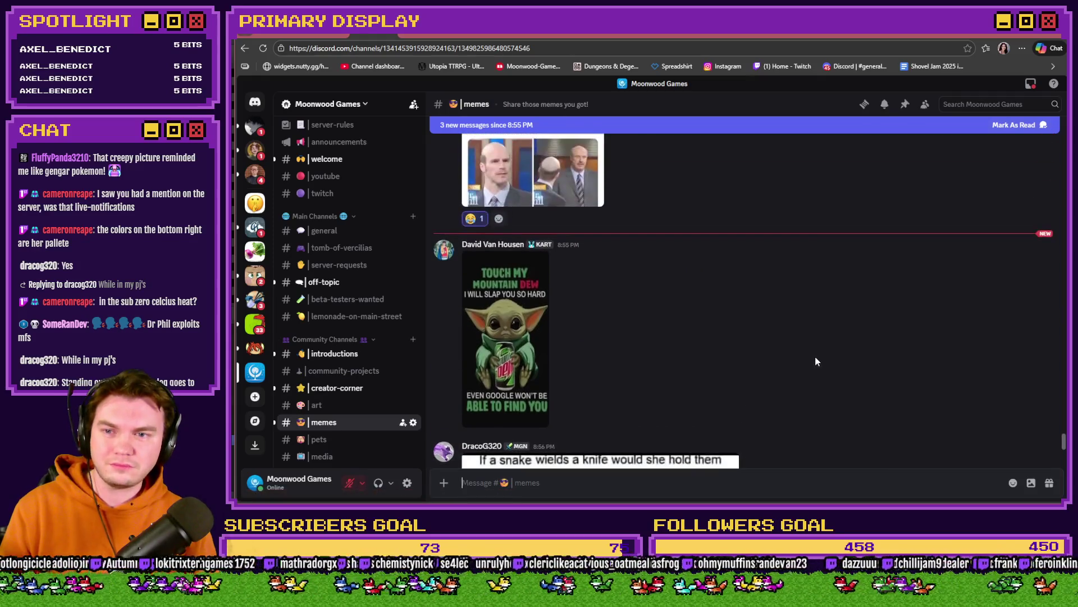
left_click(528, 316)
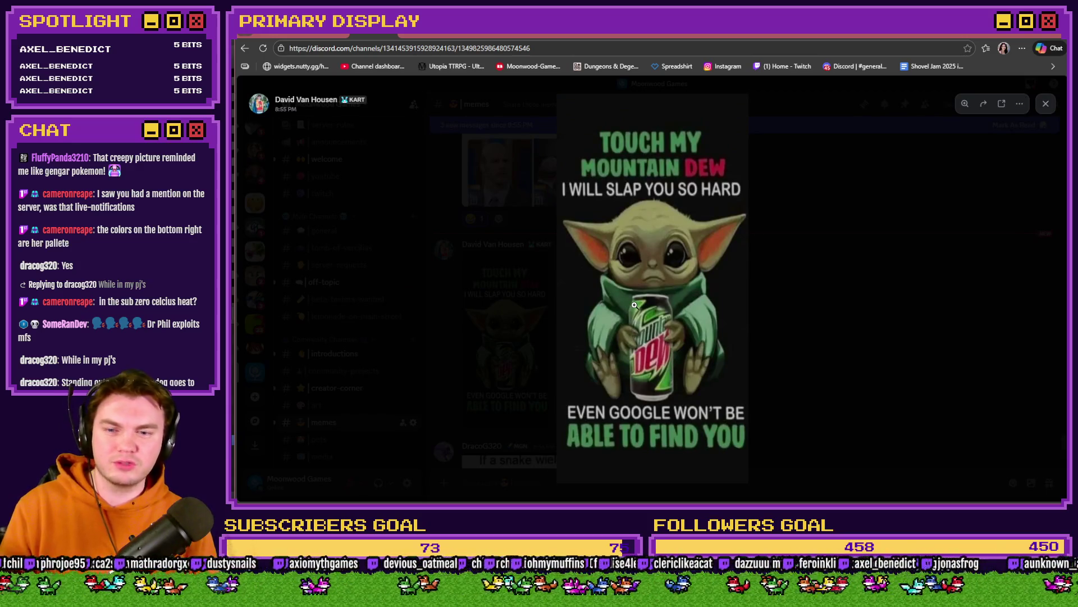
left_click(809, 321)
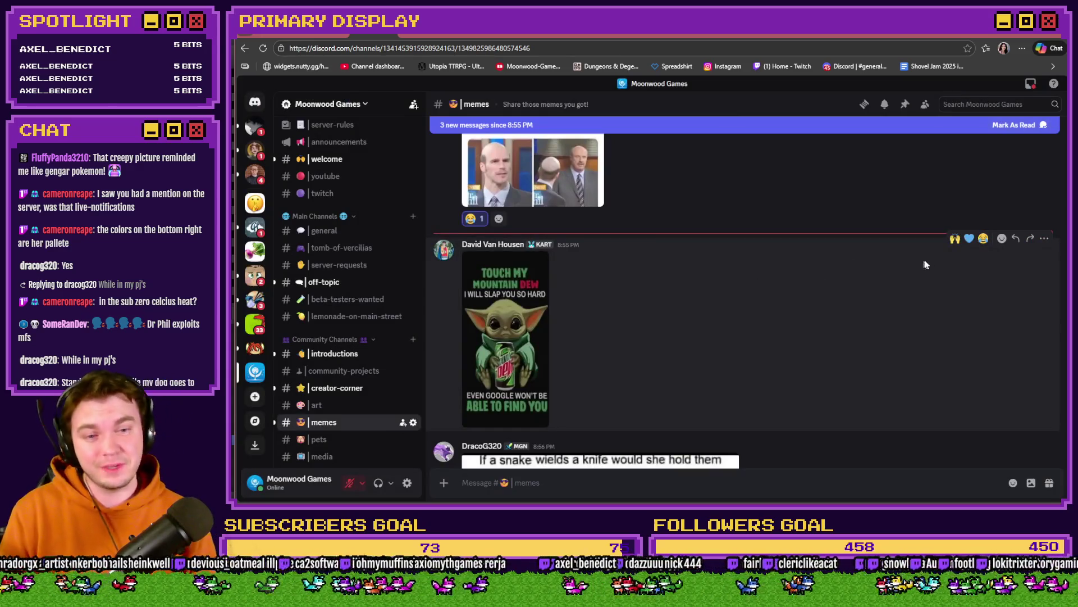
left_click(983, 238)
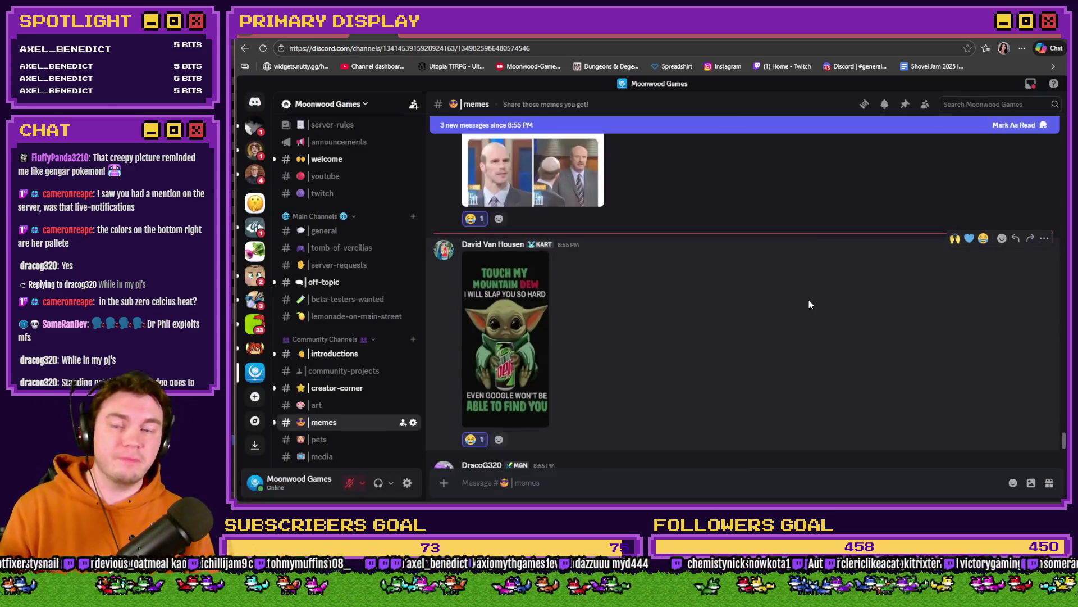
- Open the snake-with-knife image full size and zoom in on the left snake
scroll(808, 304, "down", 5)
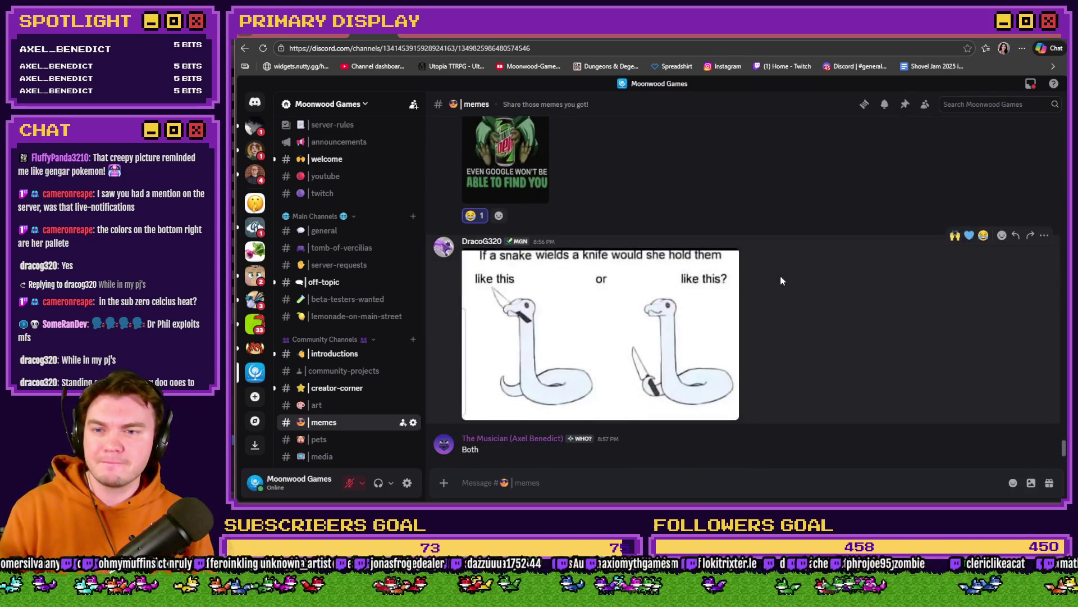
left_click(590, 307)
left_click(488, 284)
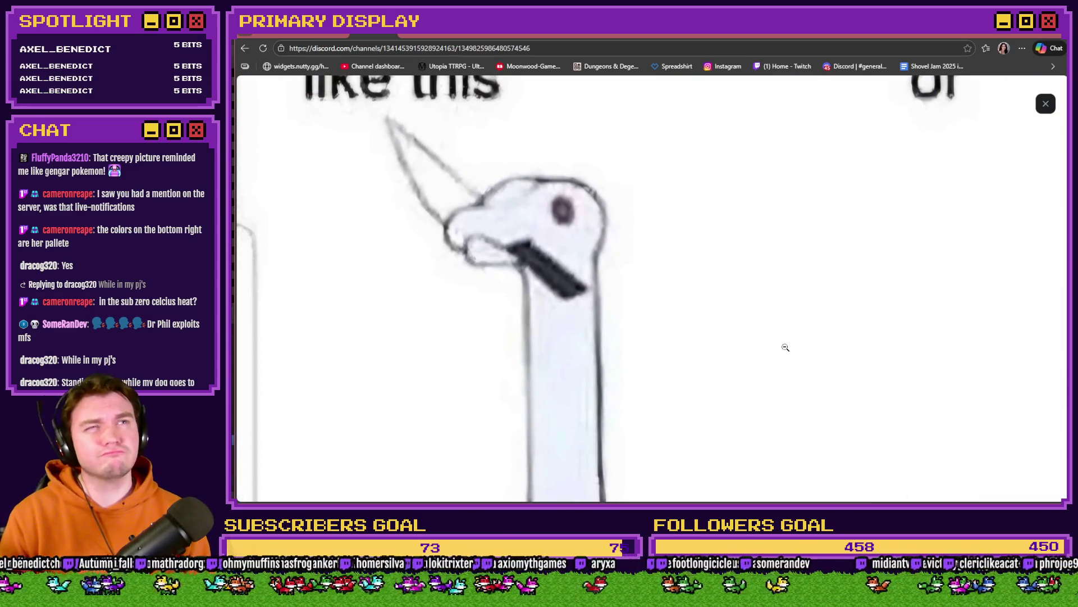
- Close the snake image, add a 😂 reaction to the FREE DDR5 RAM van meme, and return to Trello
key("Escape")
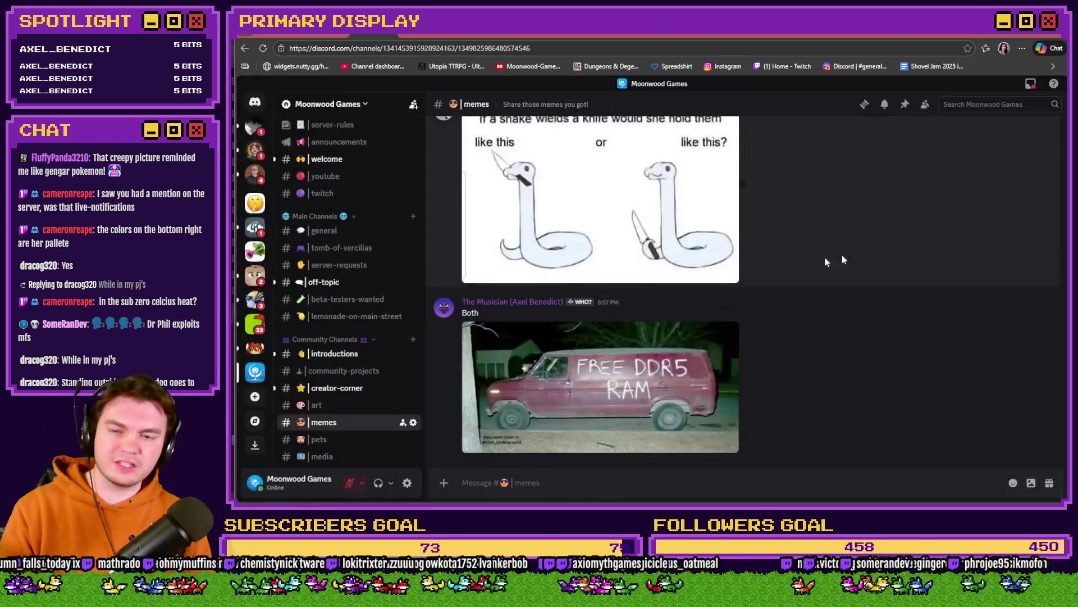
scroll(823, 271, "up", 2)
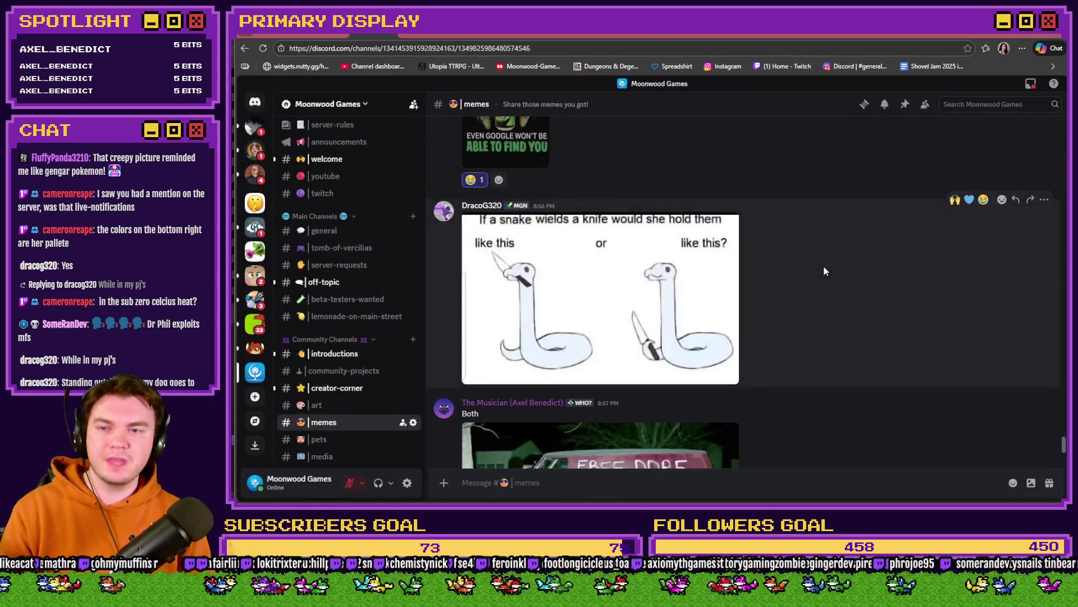
scroll(824, 273, "down", 2)
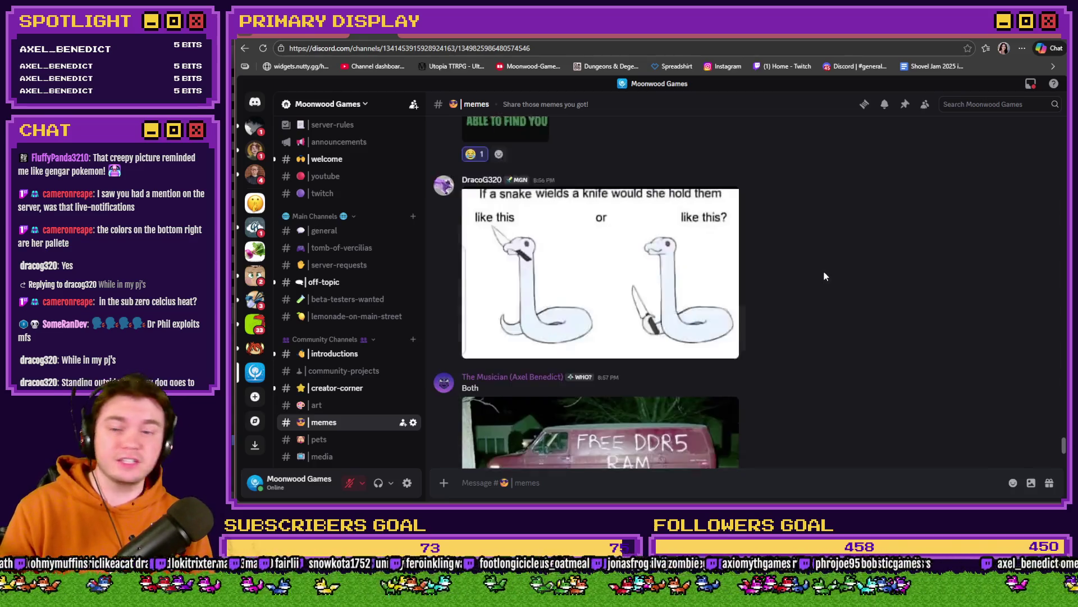
scroll(969, 183, "up", 2)
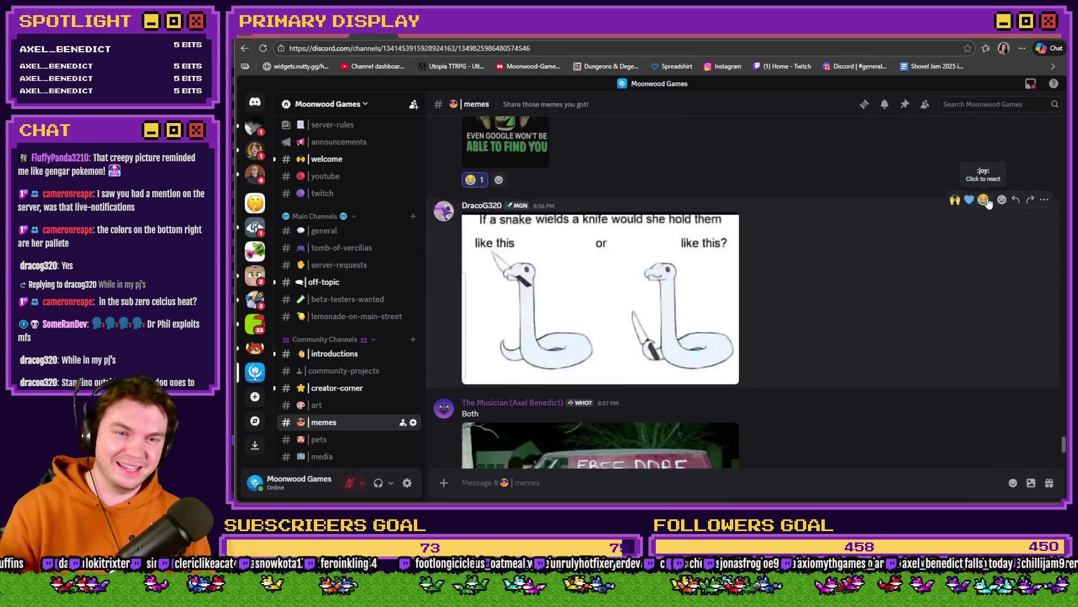
scroll(812, 294, "down", 2)
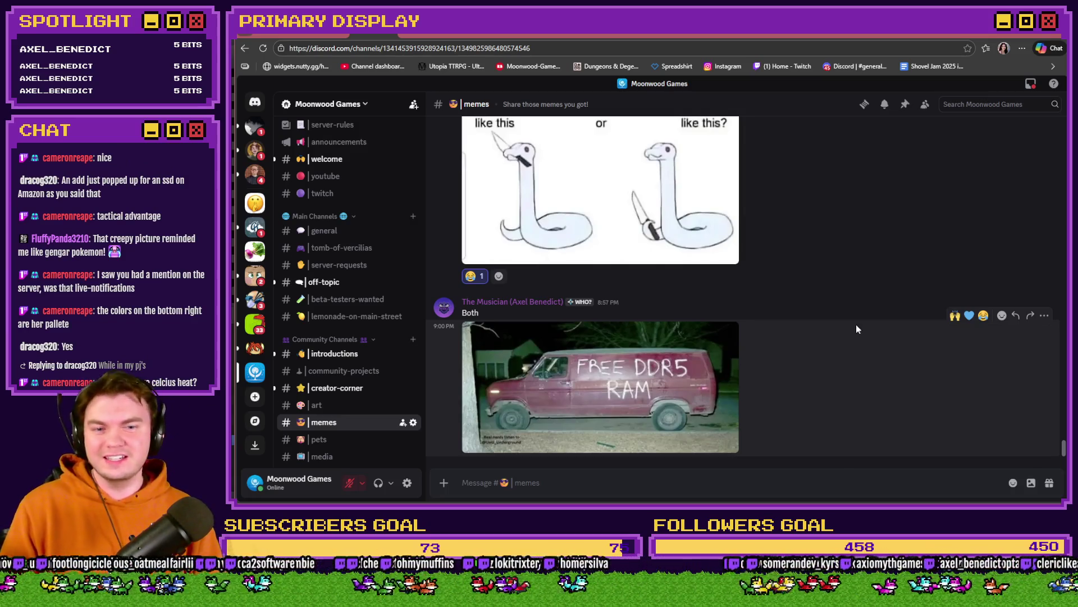
left_click(984, 315)
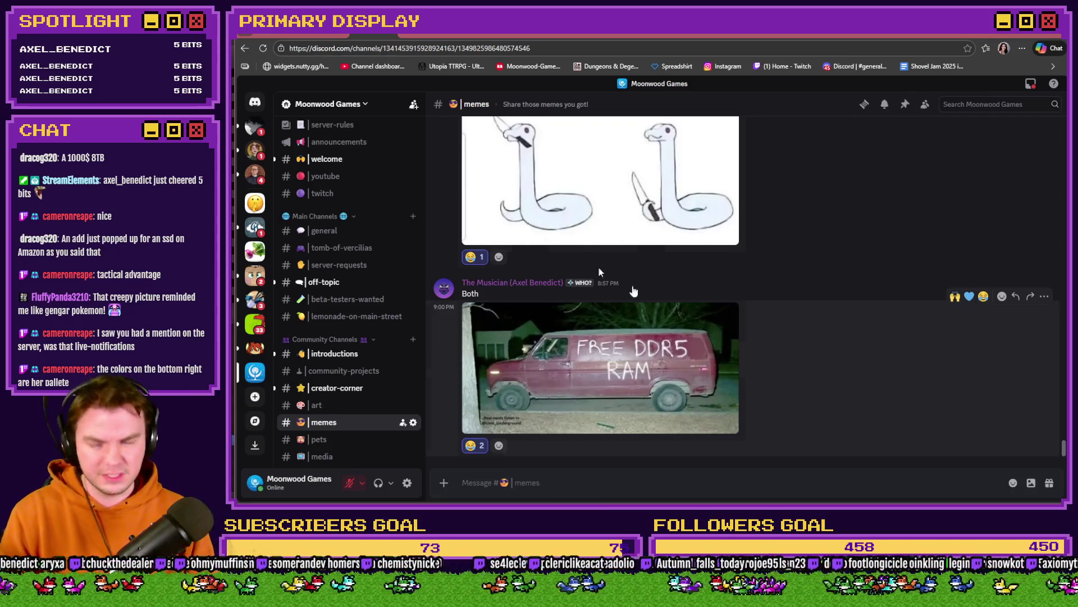
left_click(332, 35)
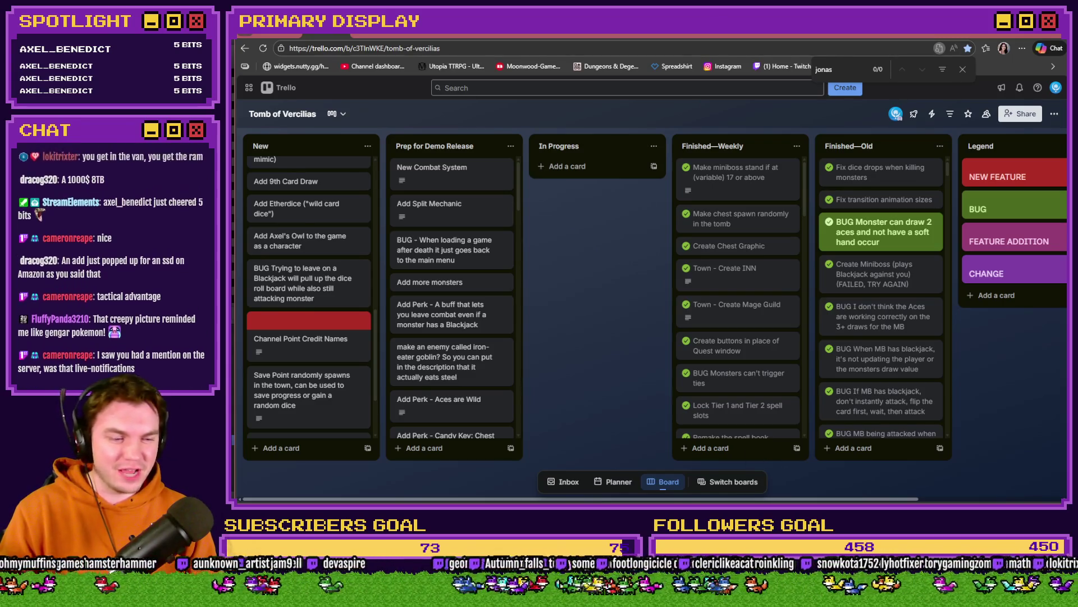
- Switch from the Trello board back to the Monster Draw event editor in RPG Maker MZ
key("alt+Tab")
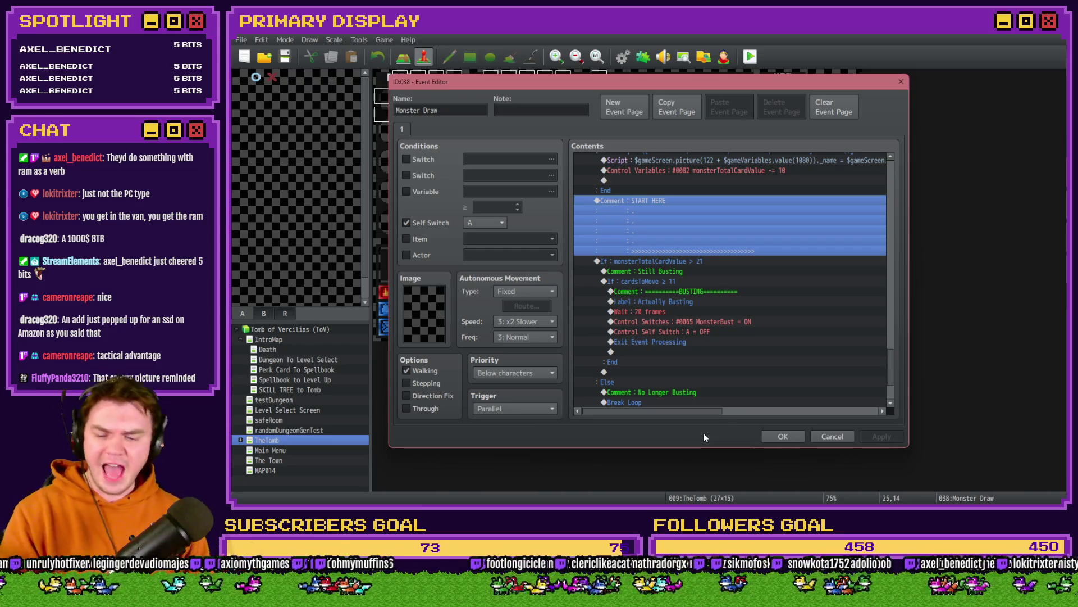
- Leave RPG Maker for the Discord memes channel and open the FREE DDR5 RAM van meme full size
key("alt+Tab")
key("ctrl+Tab")
left_click(564, 351)
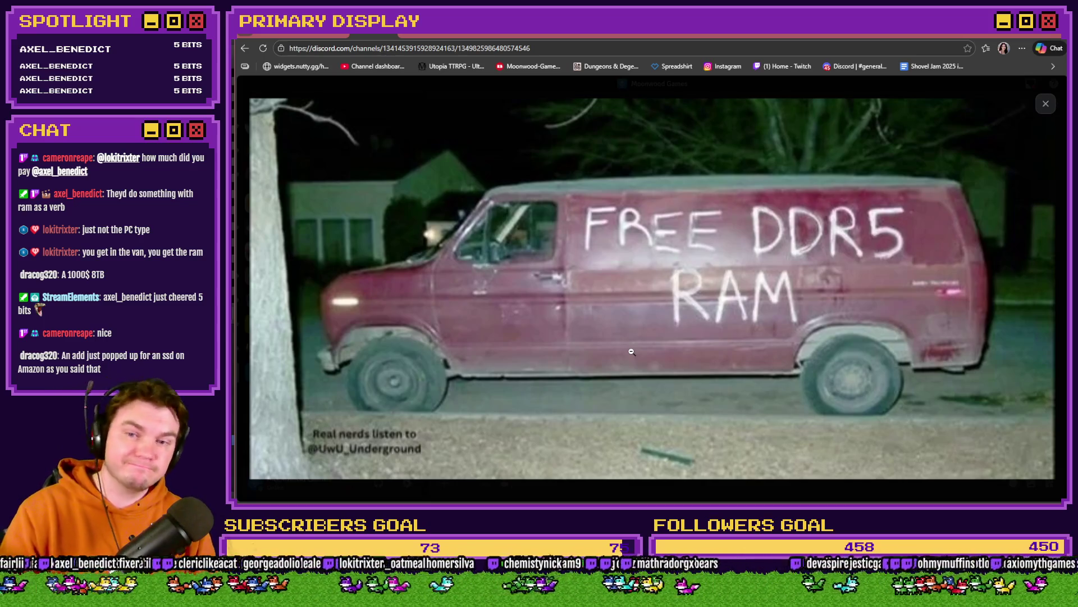
- Close the enlarged van meme and return via Trello to the Monster Draw event editor
key("Escape")
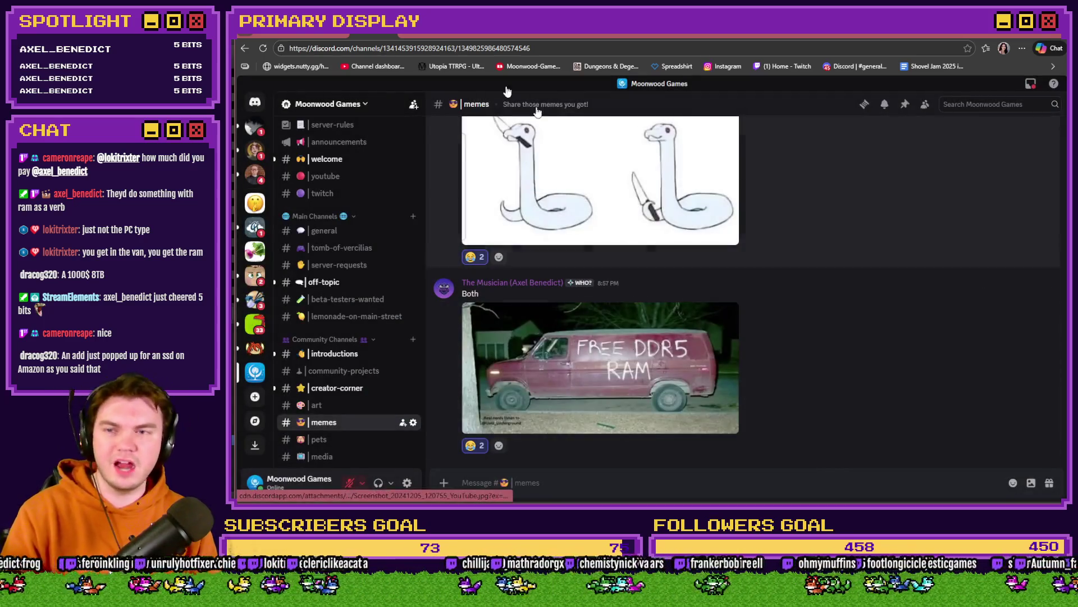
left_click(313, 34)
key("alt+Tab")
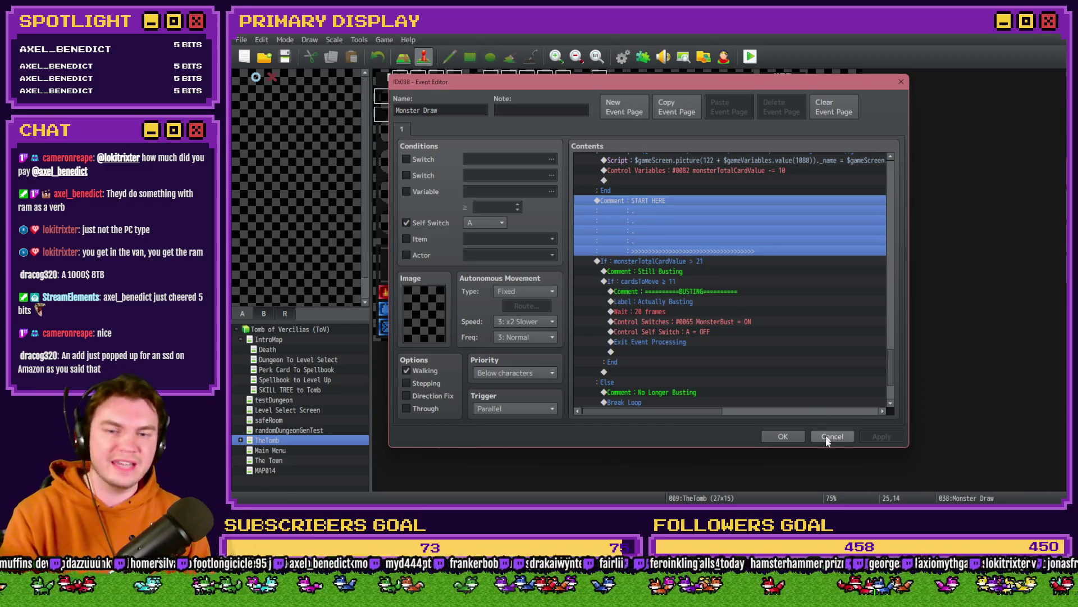
- Close the Monster Draw event and open page 2 of the Draw And Attack event
left_click(782, 436)
double_click(803, 336)
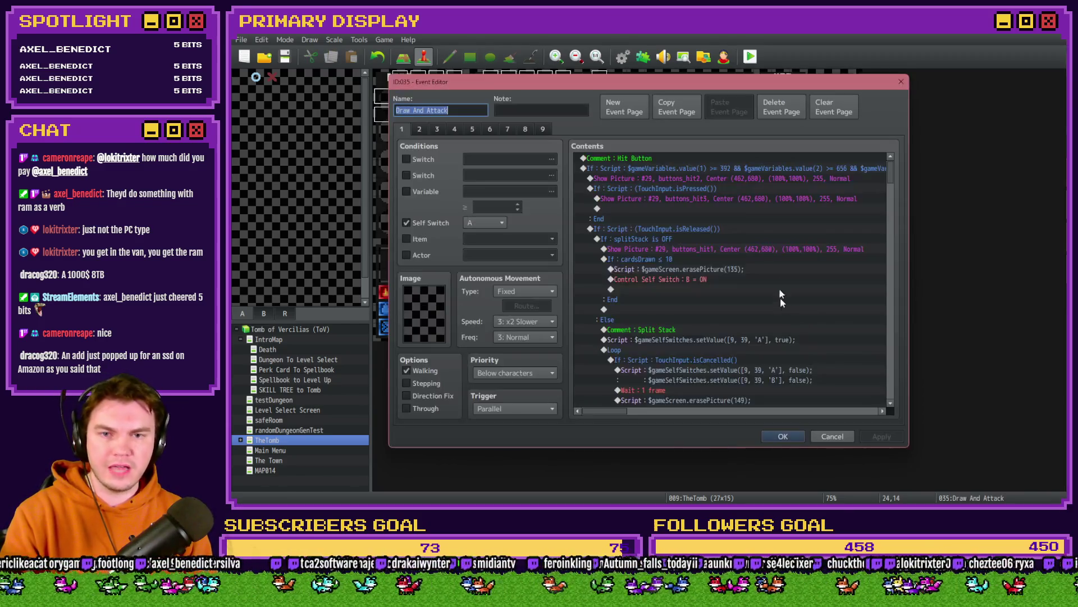
left_click(418, 129)
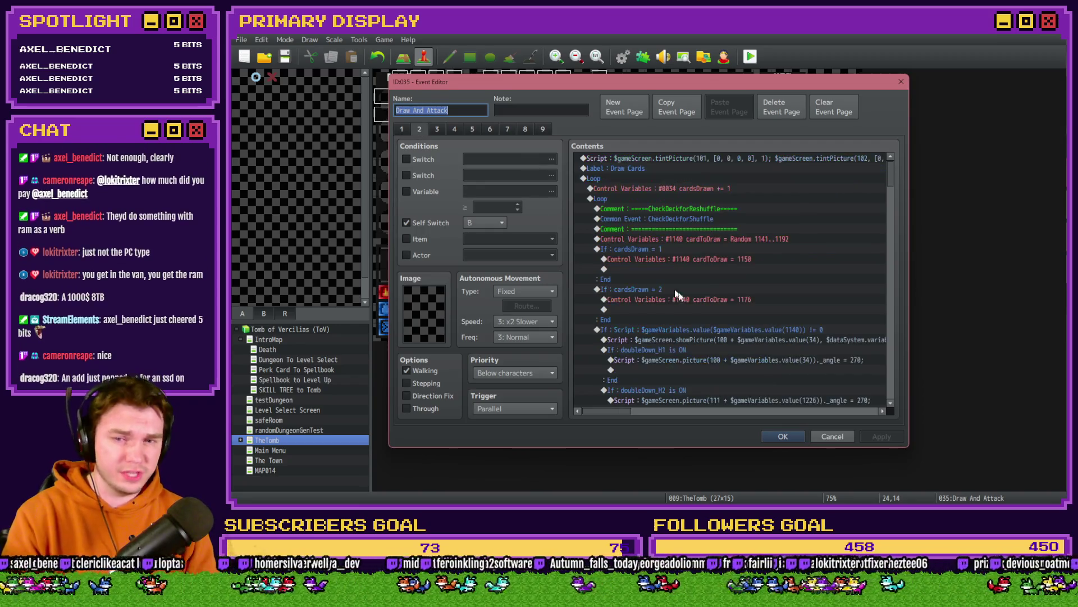
- Move the Random 1141..1192 cardToDraw line below the cardsDrawn 1 and 2 checks, save, and playtest
left_click(663, 240)
left_click(662, 247, "shift")
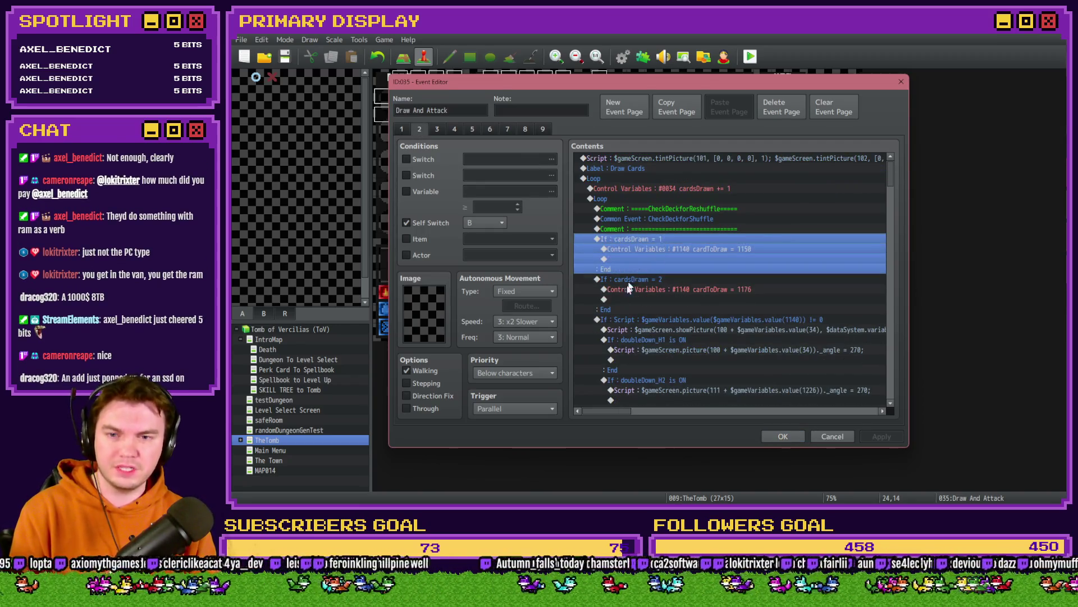
left_click(618, 318)
left_click(782, 436)
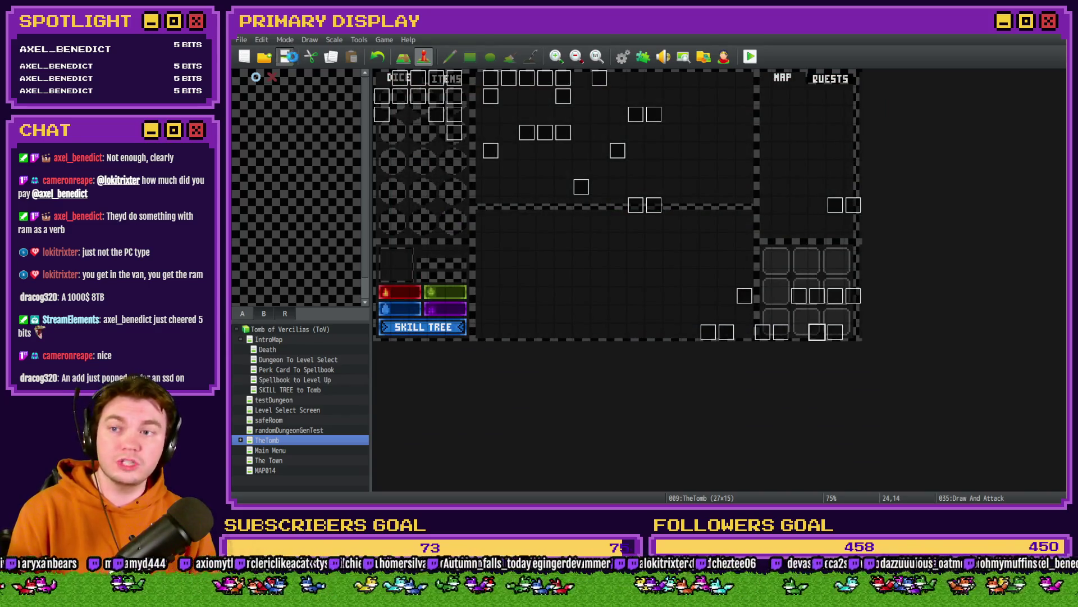
left_click(751, 57)
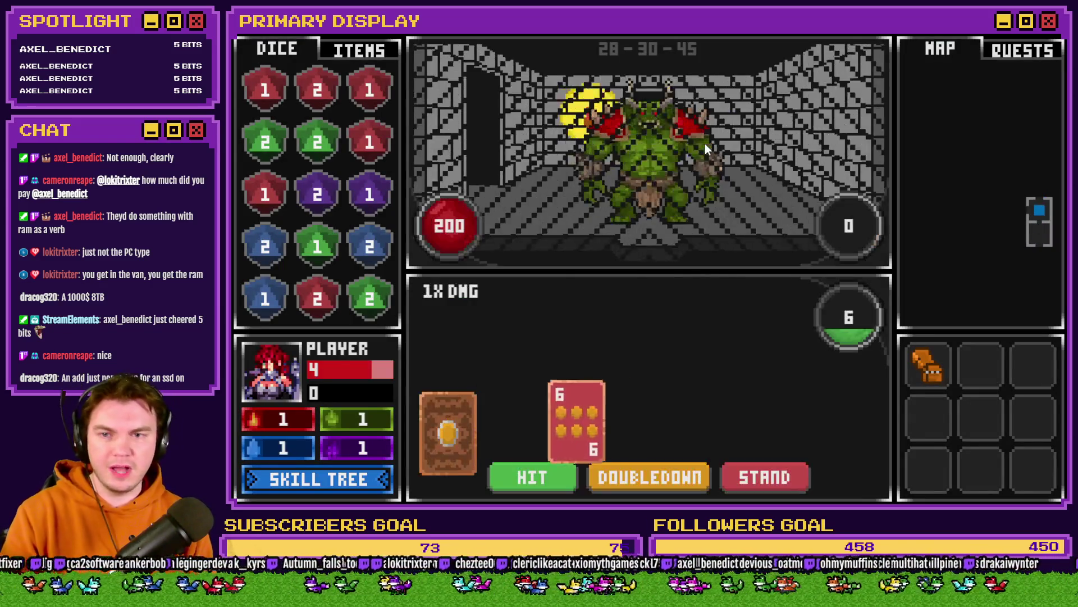
left_click(766, 484)
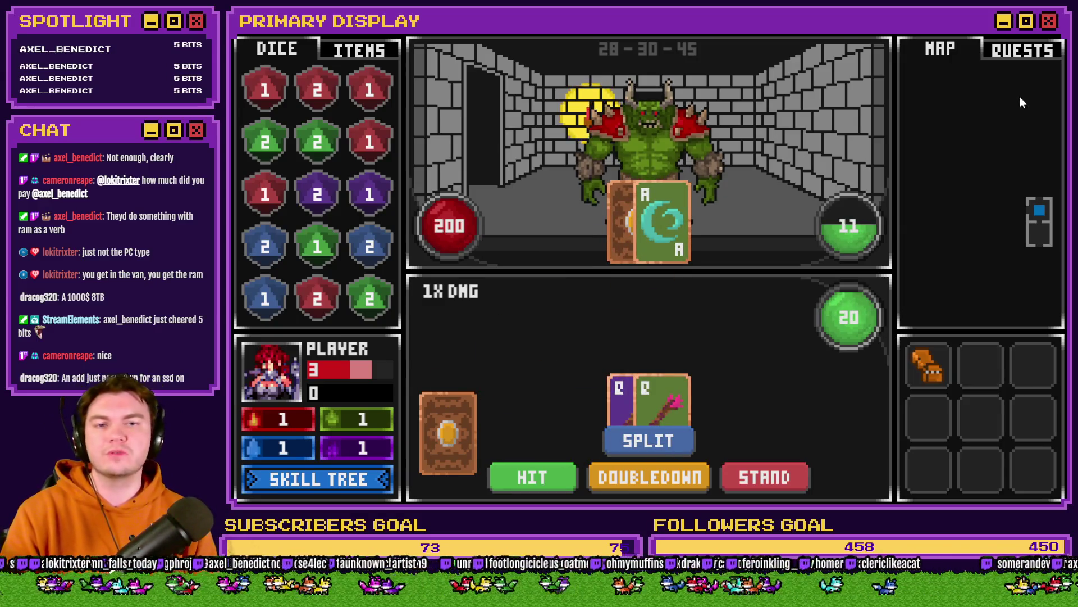
key("alt+F4")
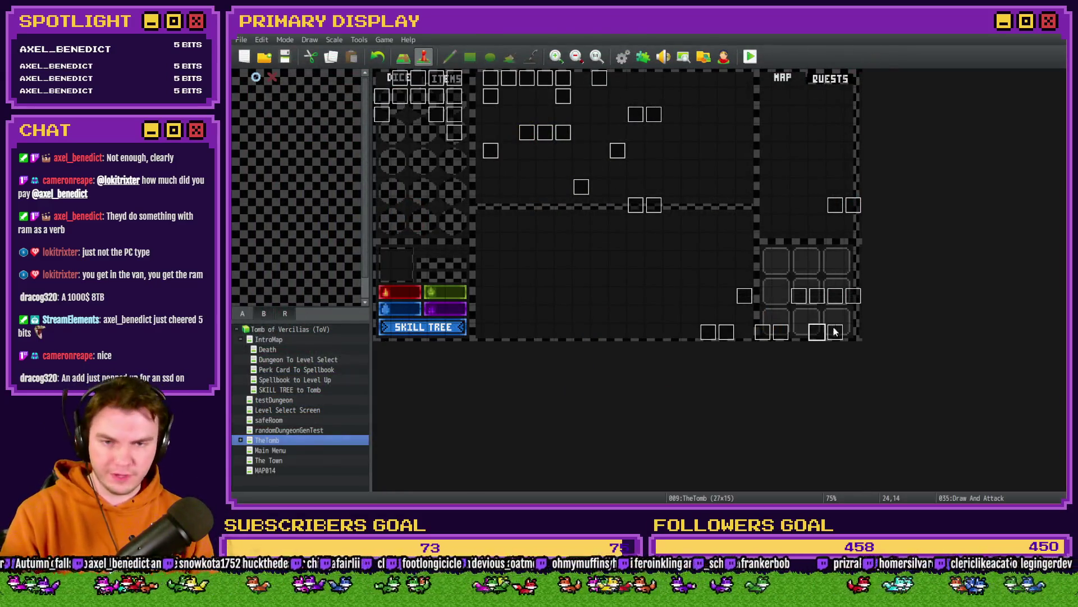
- Check Draw And Attack's second page, then delete Monster Draw's START HERE comment block
double_click(817, 331)
left_click(418, 130)
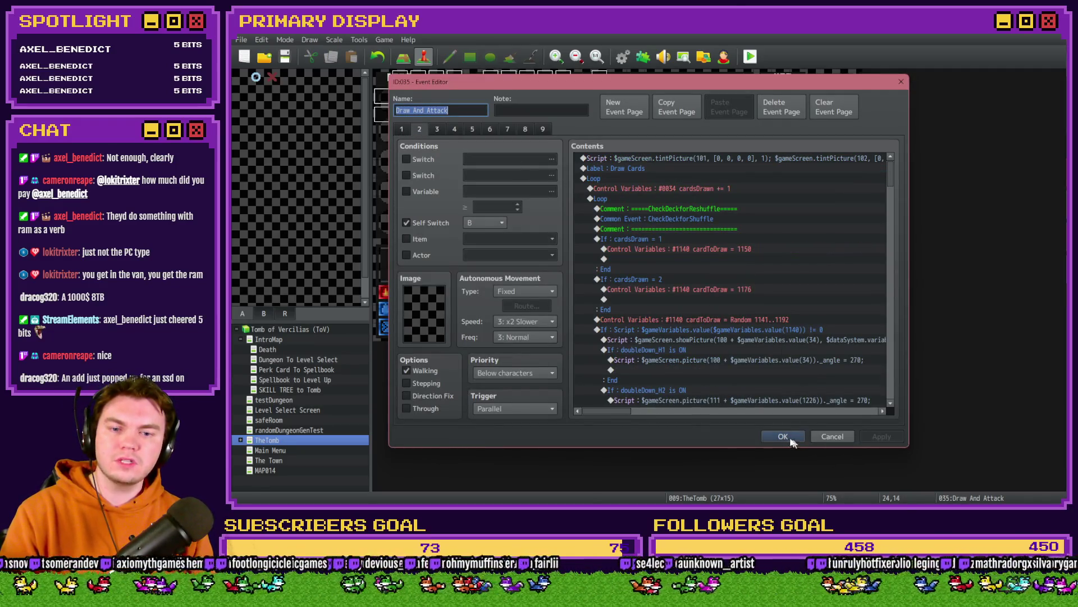
left_click(786, 436)
double_click(831, 332)
left_click_drag(891, 181, 893, 360)
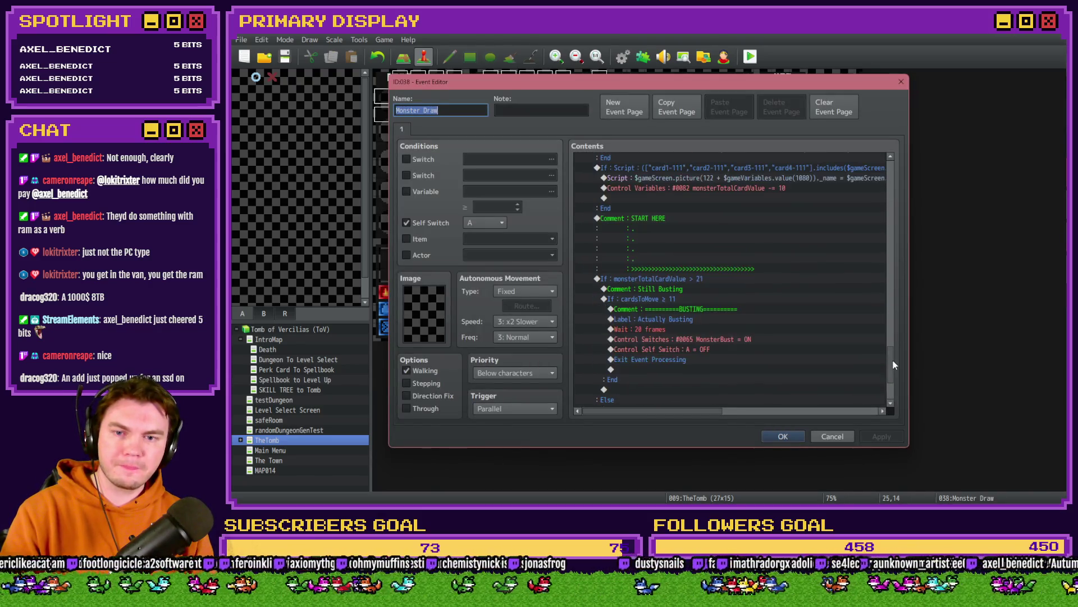
left_click(710, 255)
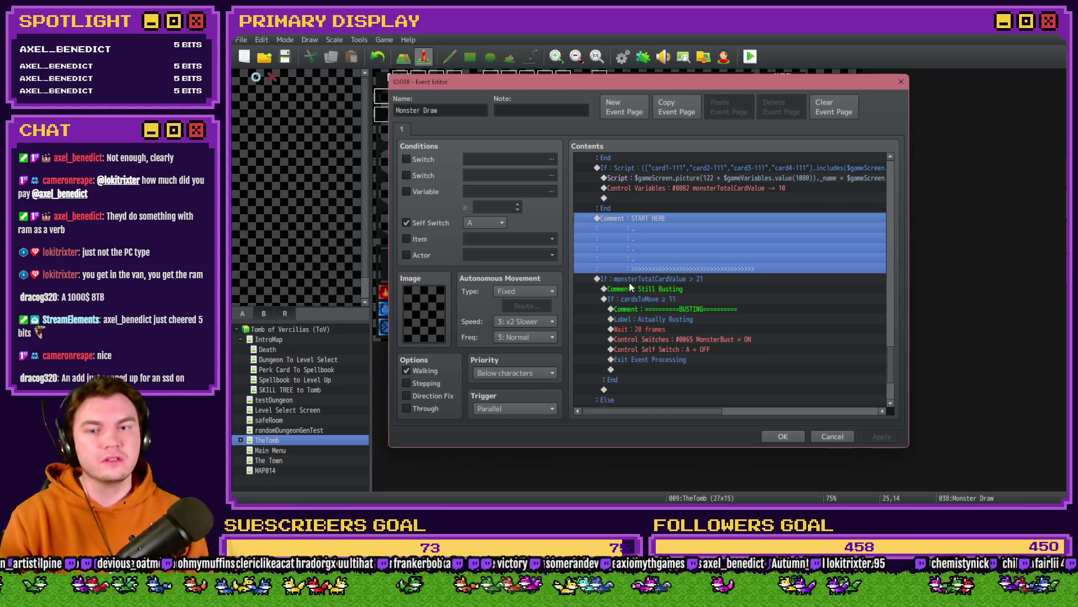
key("Delete")
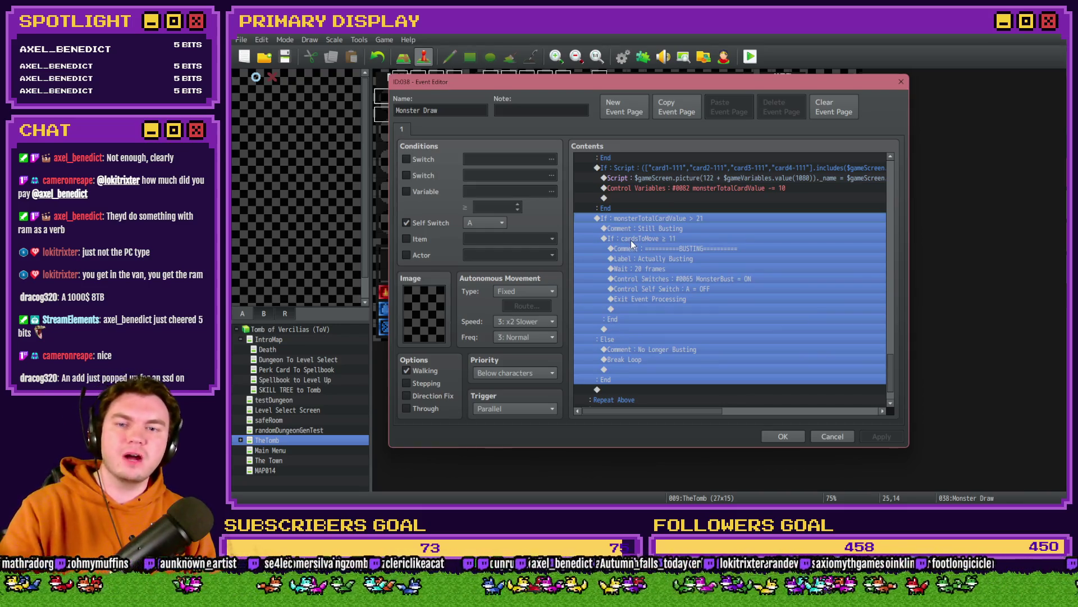
- Review the monsterTotalCardValue > 21 bust branch without changes and save the Monster Draw event
double_click(665, 225)
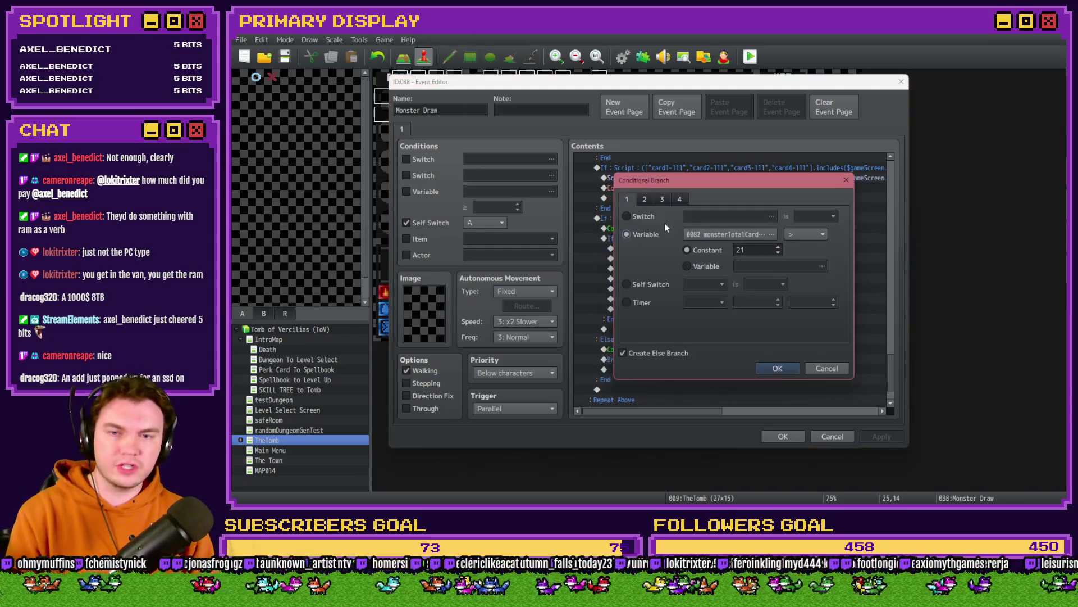
left_click(839, 371)
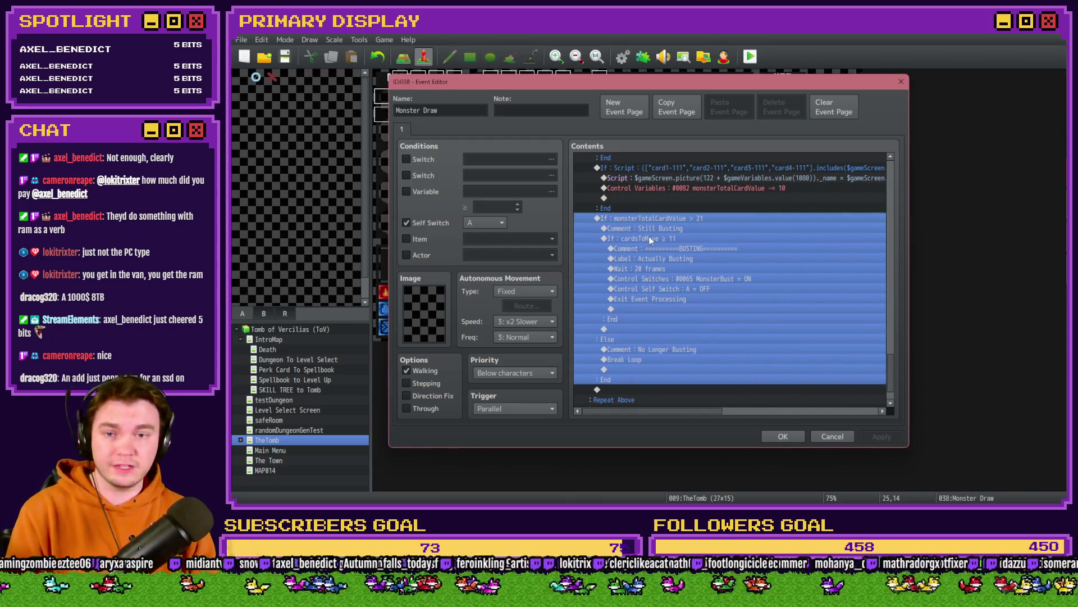
left_click(651, 230)
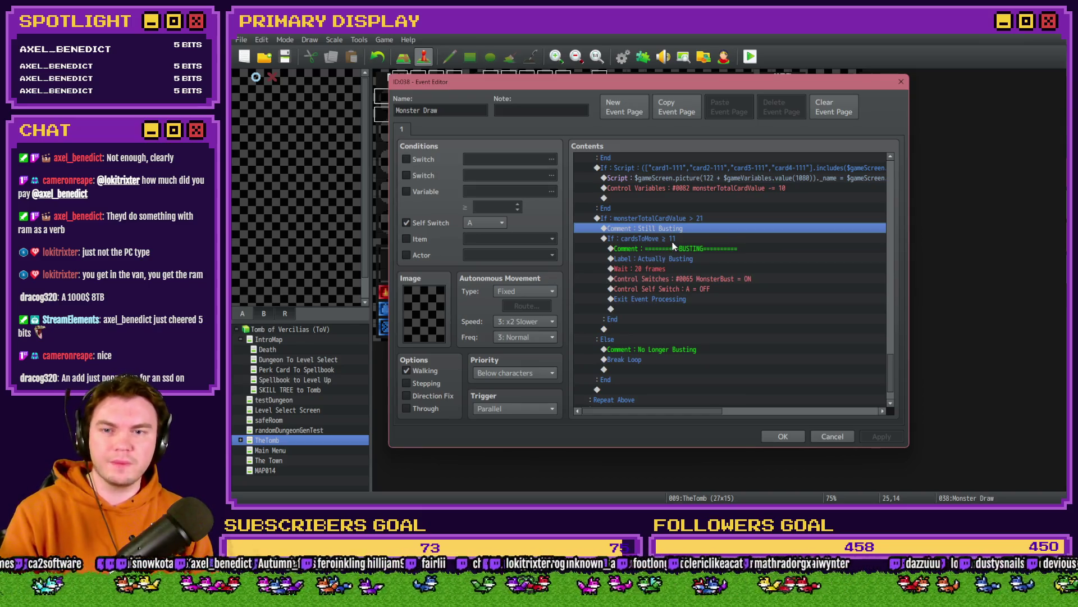
left_click(673, 238)
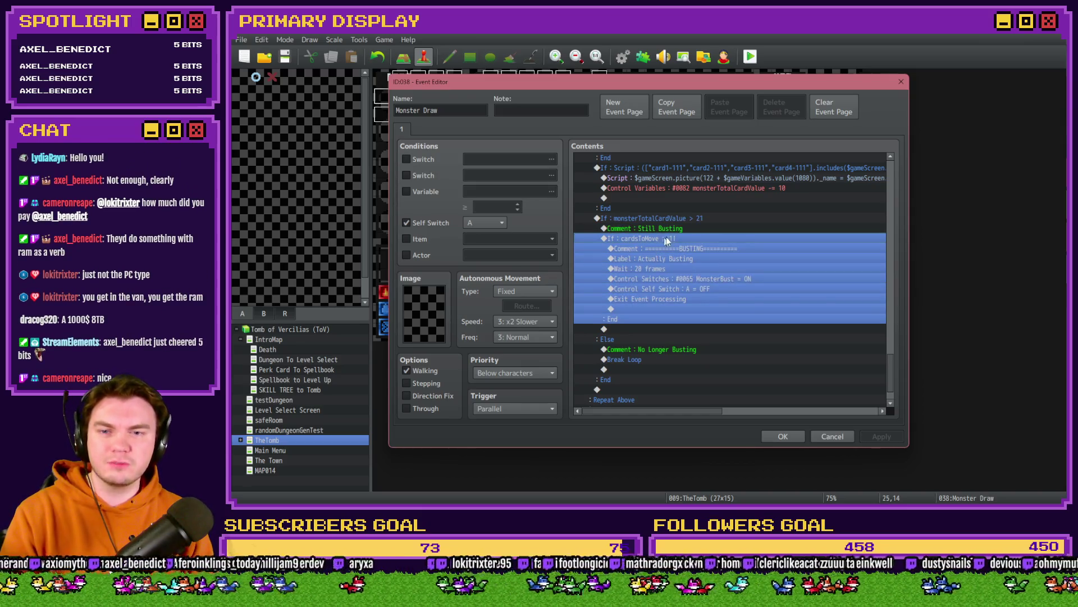
left_click(703, 248)
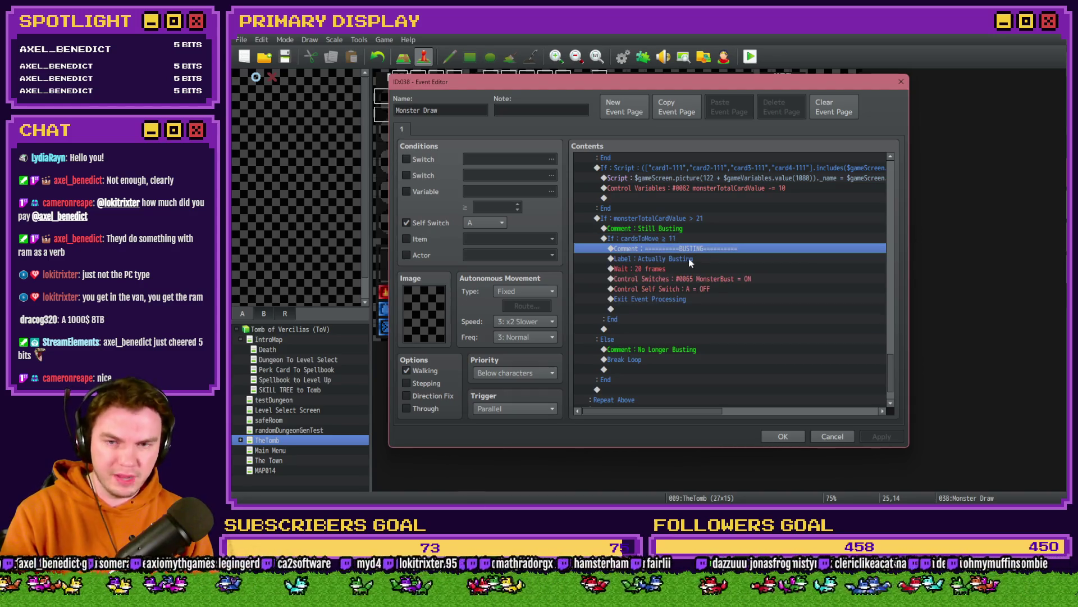
left_click(689, 258)
left_click(682, 269)
left_click(682, 279)
left_click(678, 289)
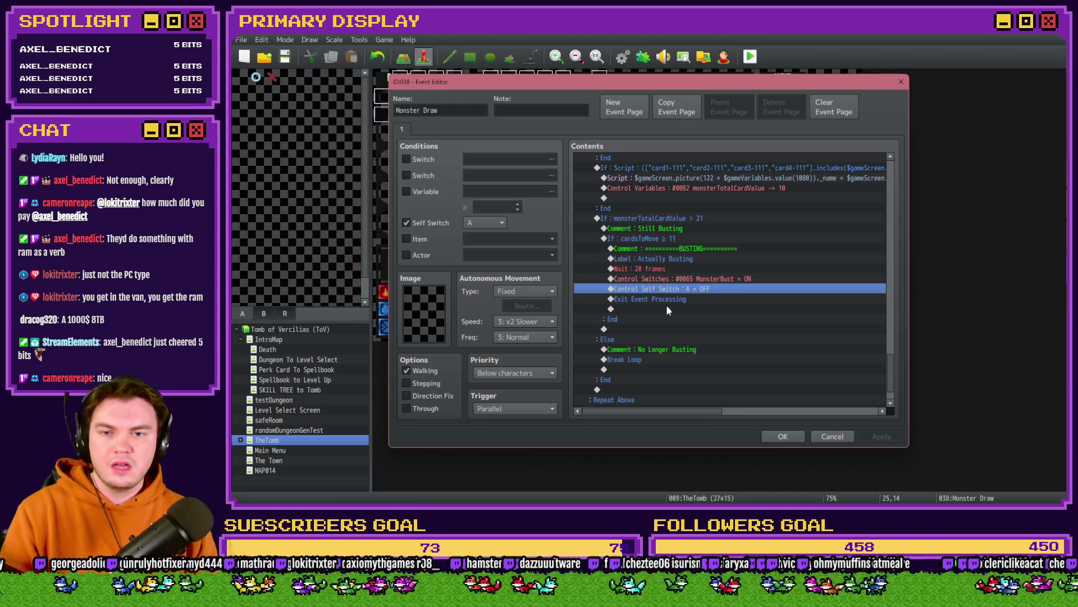
scroll(664, 317, "down", 2)
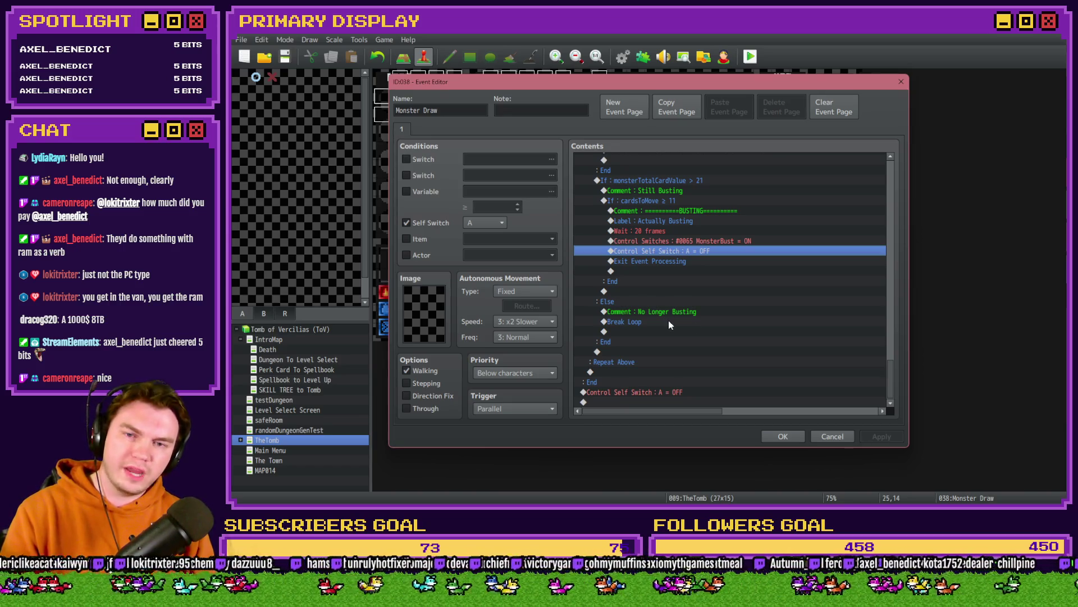
left_click(783, 436)
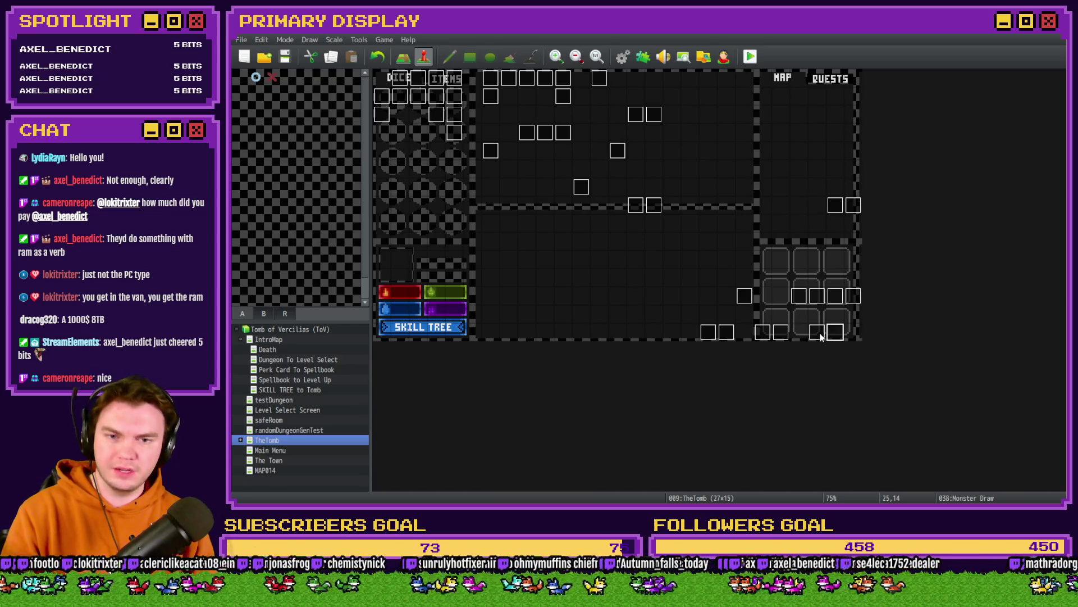
- Open page 2 of Draw And Attack and find the cardsDrawn increment line
double_click(817, 332)
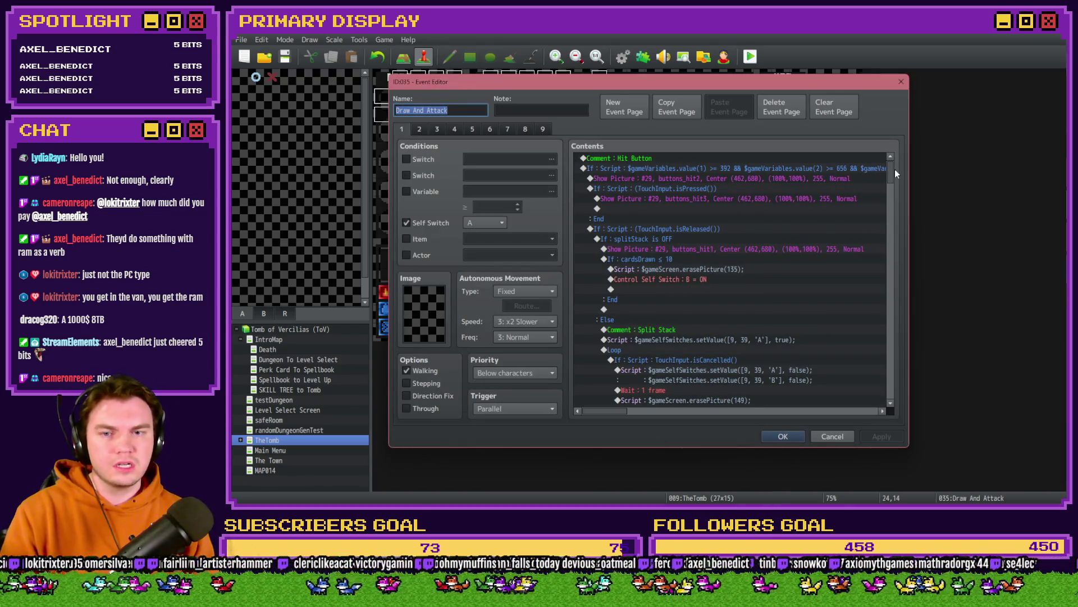
left_click(420, 130)
left_click(862, 185)
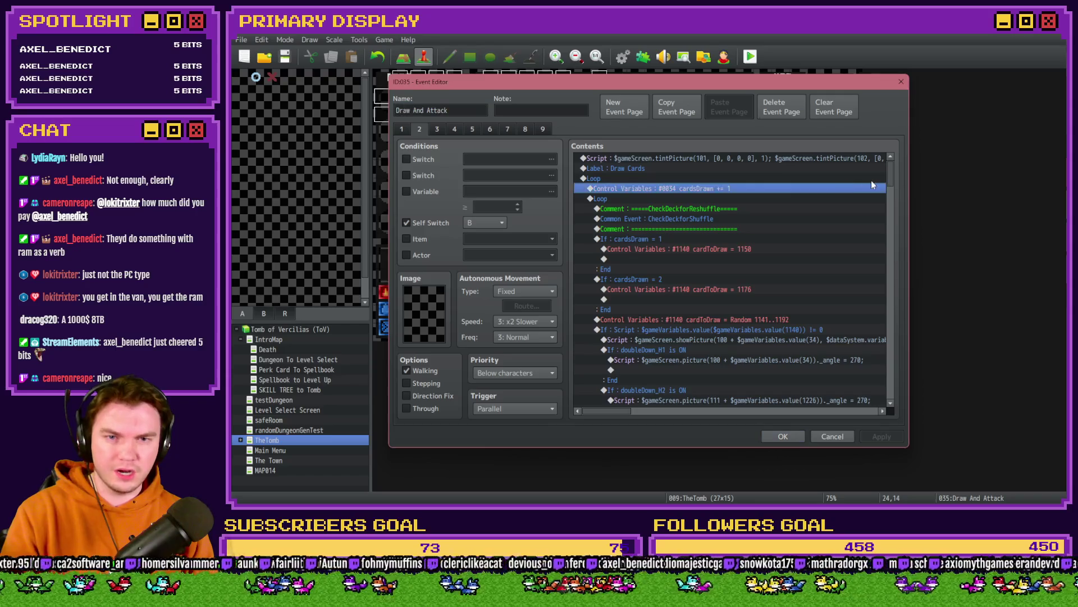
scroll(889, 180, "down", 1)
mouse_move(891, 186)
left_mouse_down()
mouse_move(903, 268)
mouse_move(895, 377)
left_mouse_up()
- Select the bust-handling commands from Repeat Above through the end of the list
mouse_move(894, 375)
left_mouse_down()
mouse_move(897, 385)
mouse_move(891, 275)
left_mouse_up()
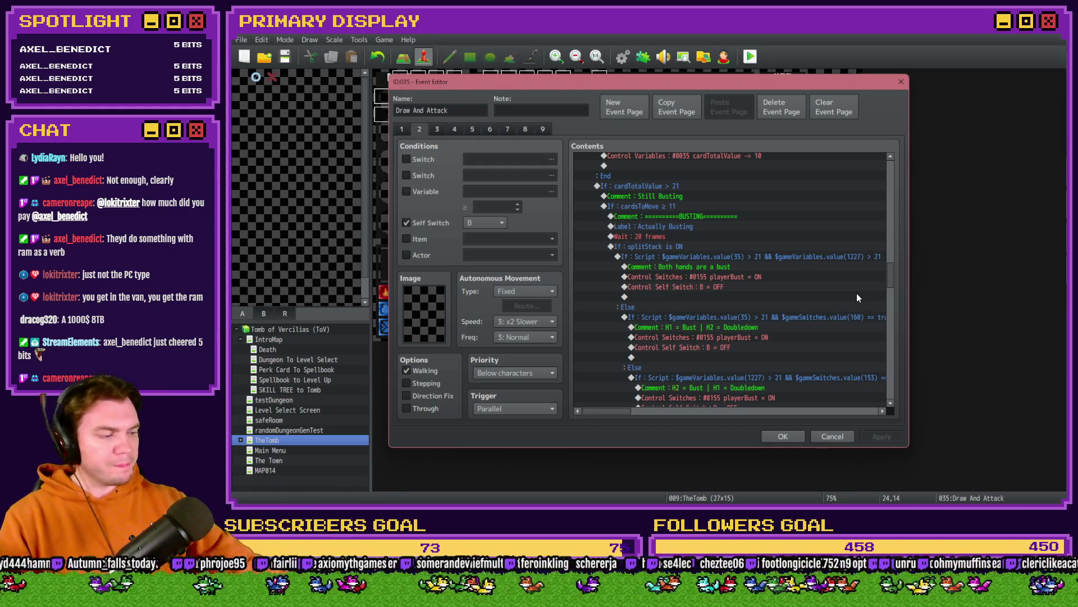
scroll(740, 326, "up", 4)
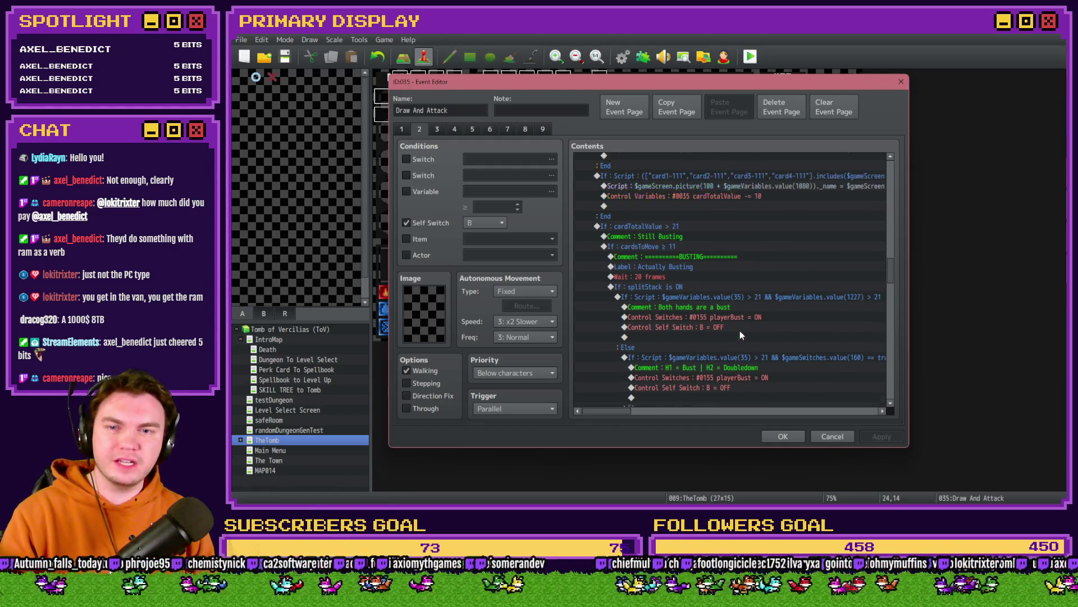
scroll(740, 324, "up", 2)
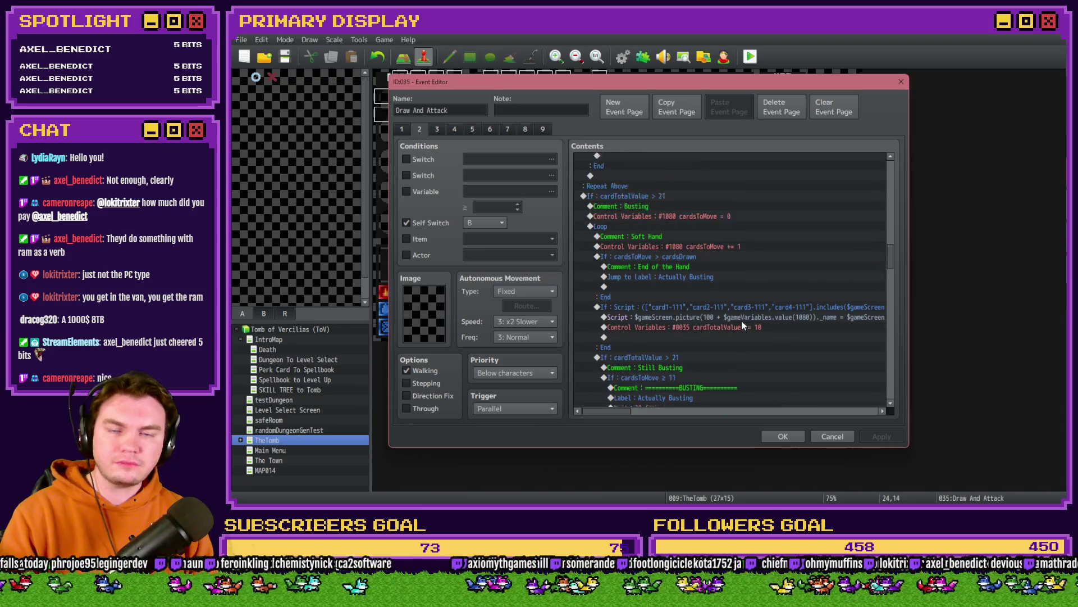
scroll(741, 325, "up", 2)
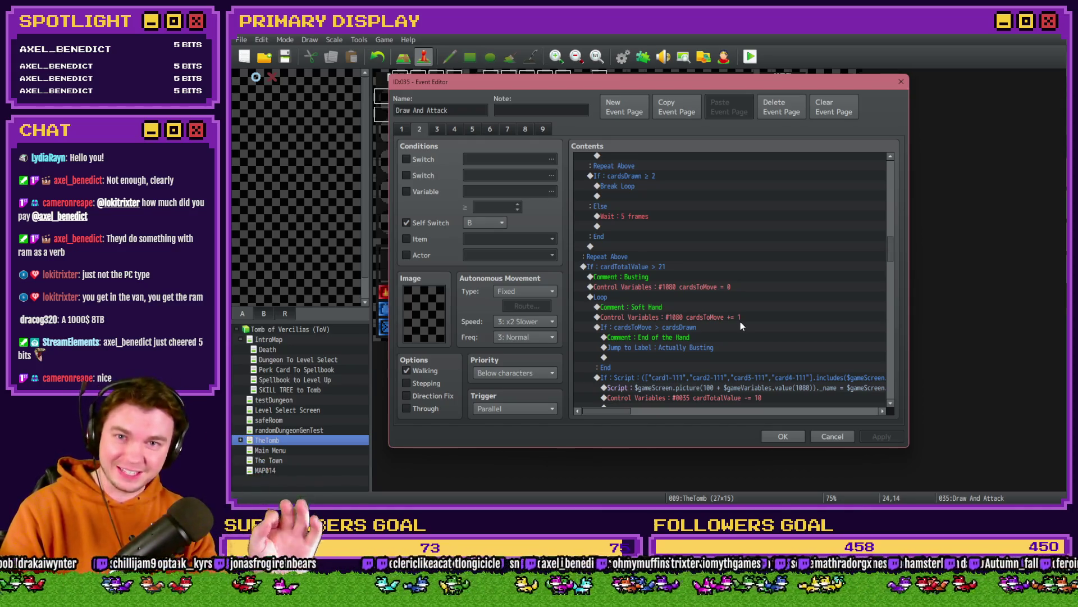
scroll(738, 323, "up", 2)
scroll(732, 317, "up", 3)
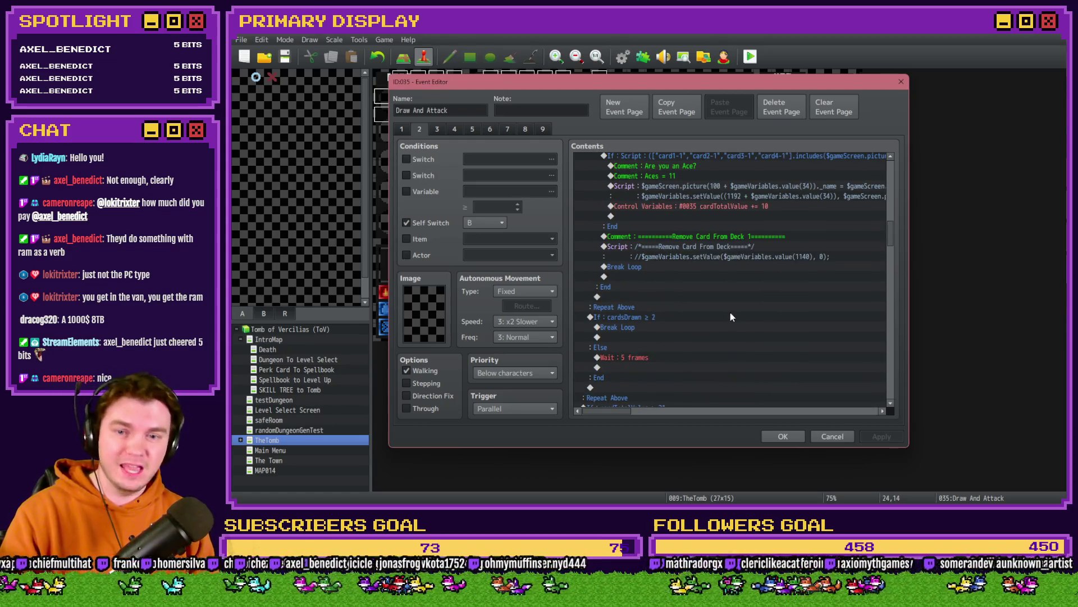
scroll(699, 296, "down", 6)
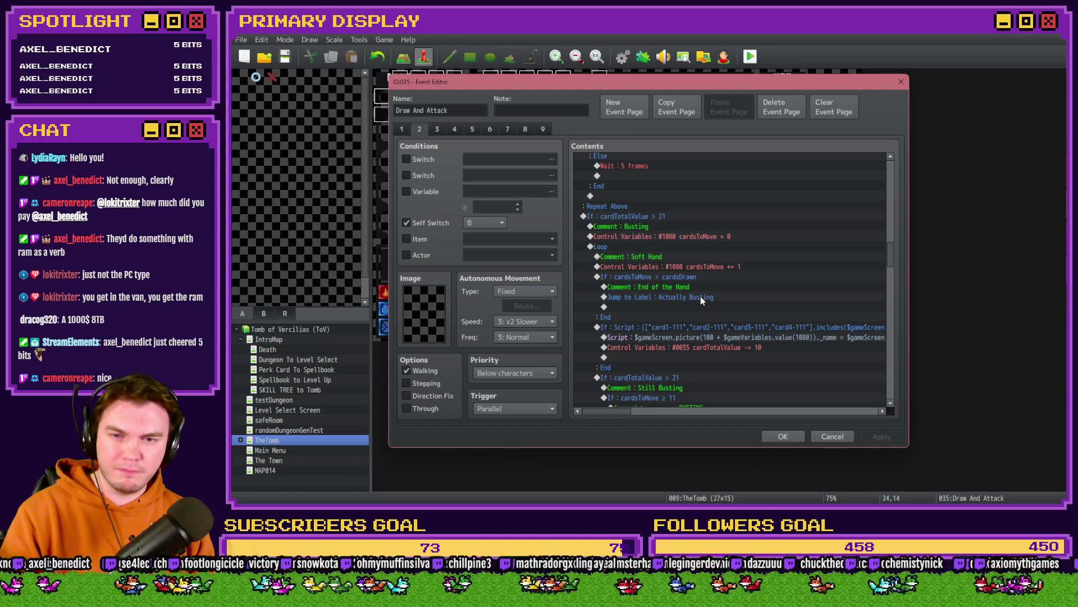
scroll(700, 298, "down", 1)
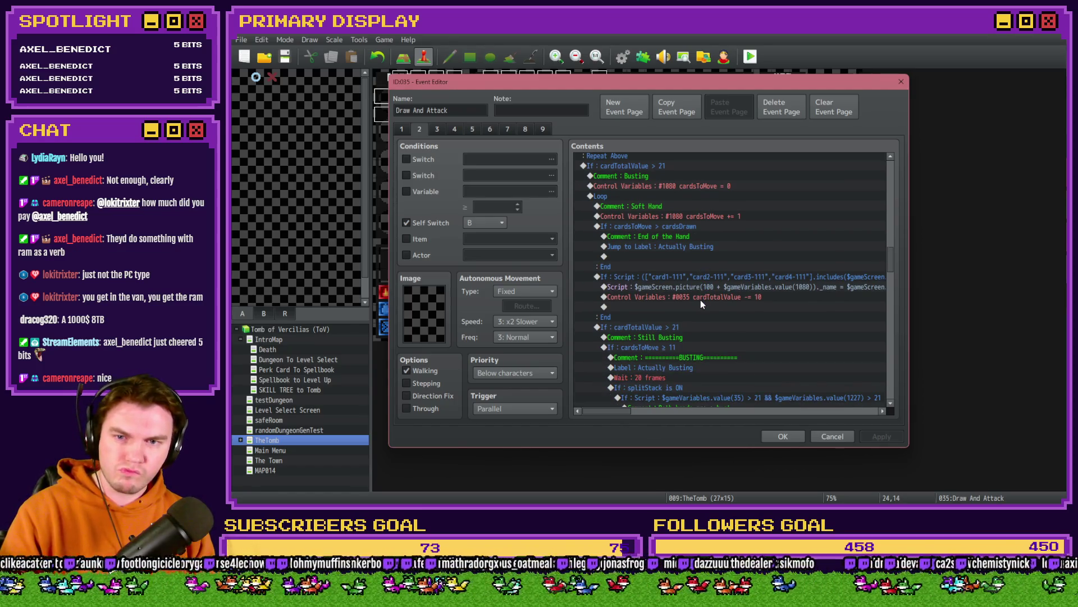
scroll(700, 303, "down", 2)
scroll(699, 303, "up", 2)
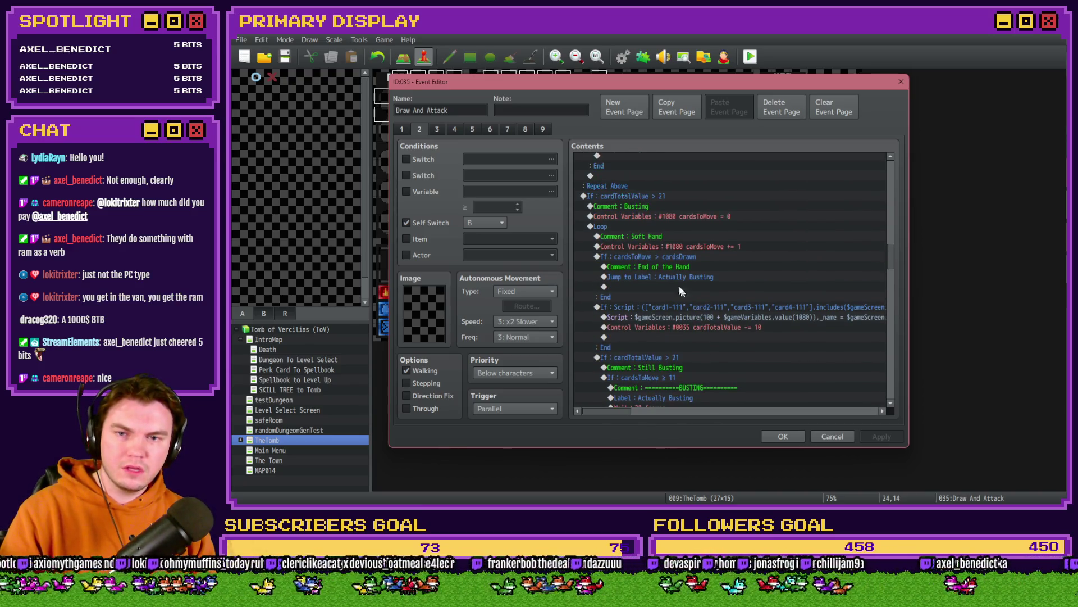
key("shift+End")
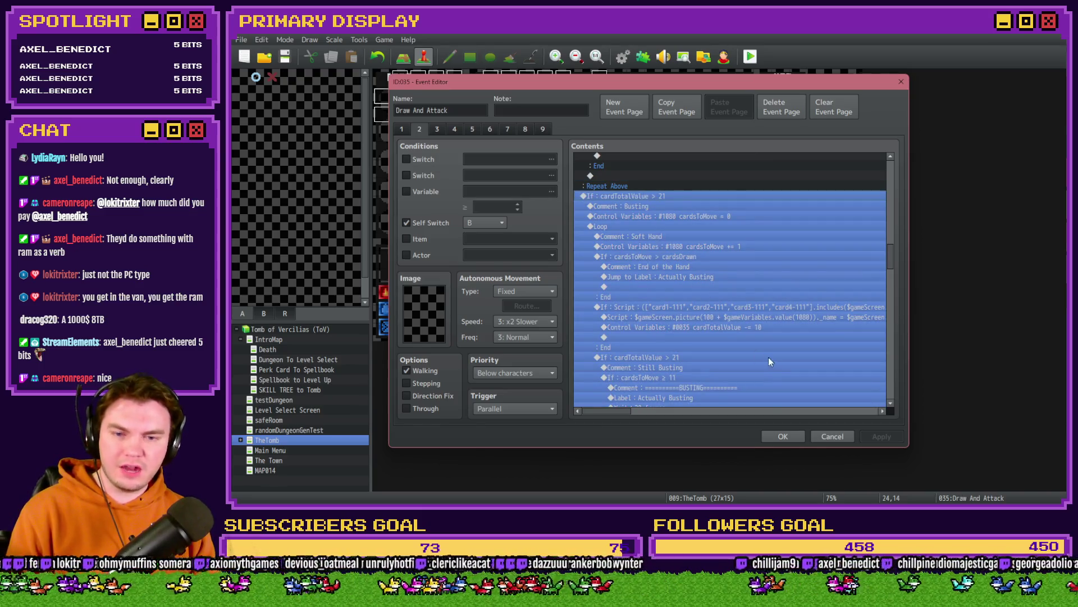
- Paste the copied bust-handling commands at the end of the Monster Draw event
left_click(786, 437)
double_click(817, 331)
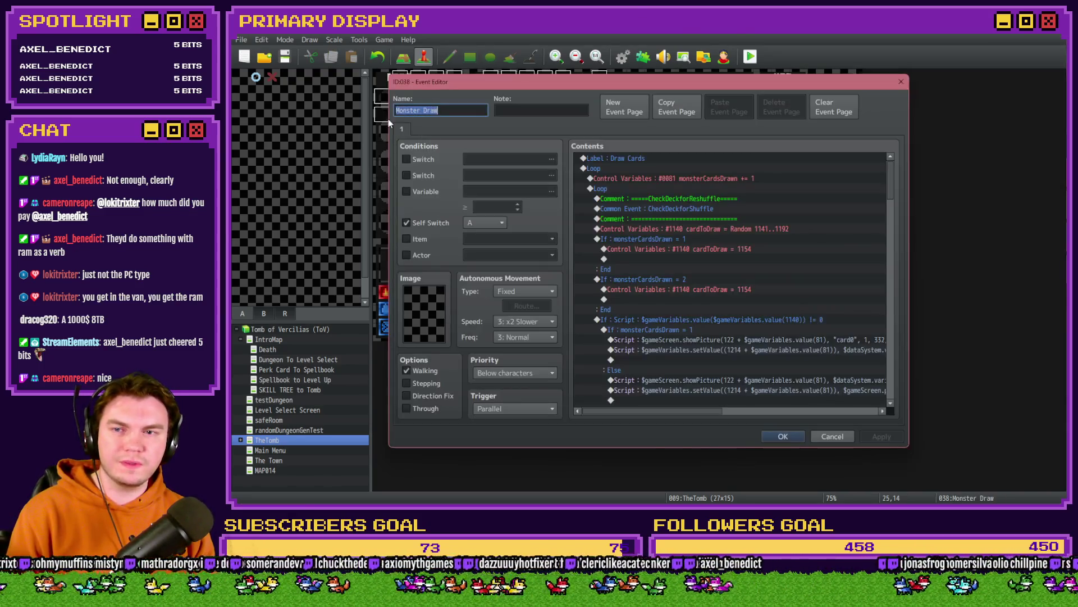
left_click_drag(894, 177, 888, 389)
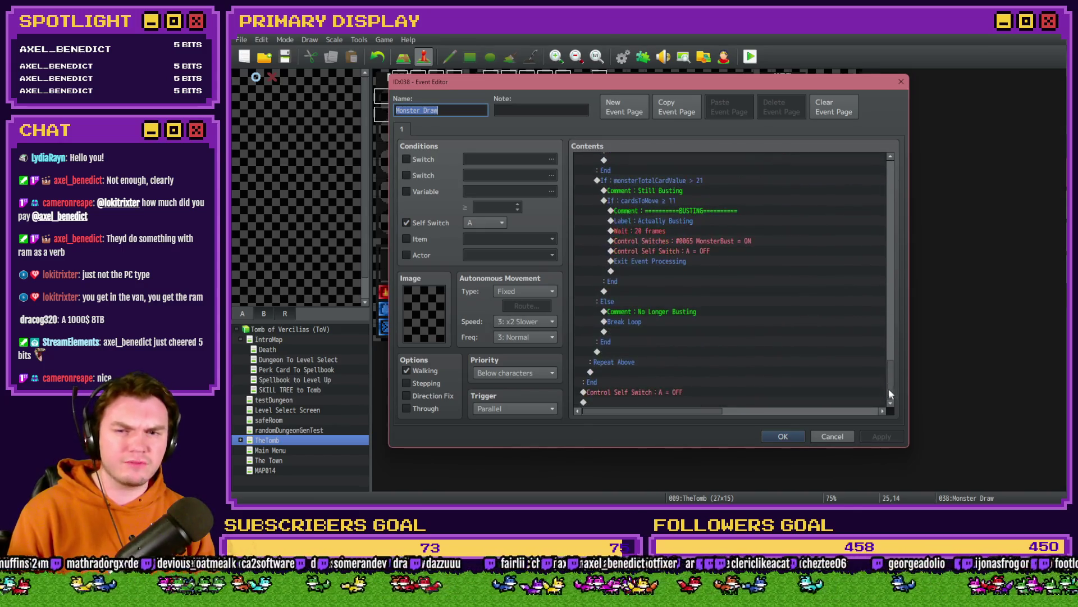
left_click(659, 402)
scroll(660, 401, "up", 10)
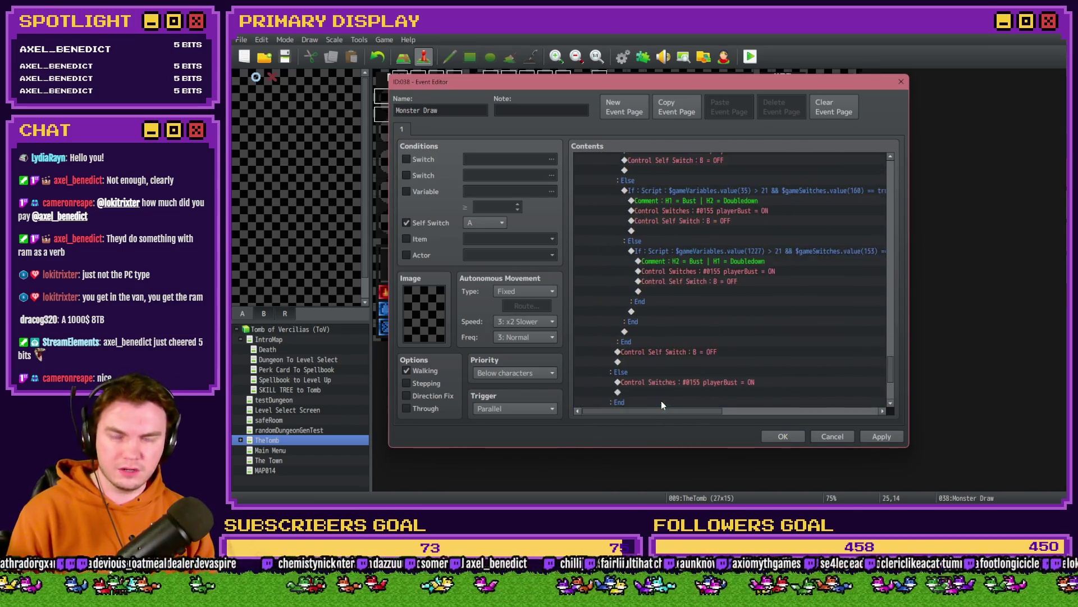
scroll(661, 402, "up", 5)
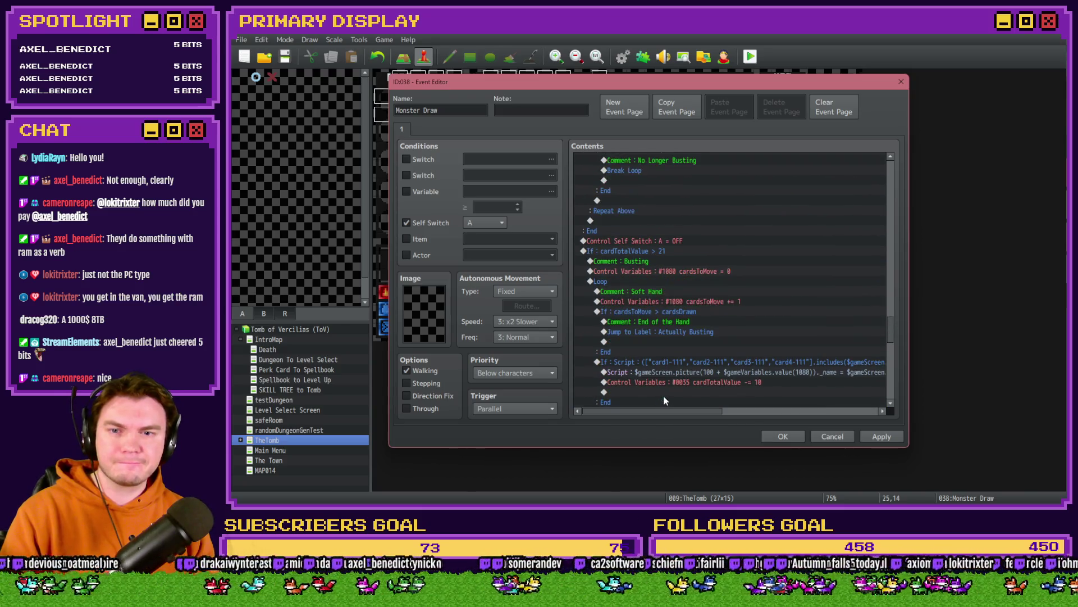
- Insert a separator comment of equals signs after Self Switch A OFF
left_click(649, 240)
double_click(648, 250)
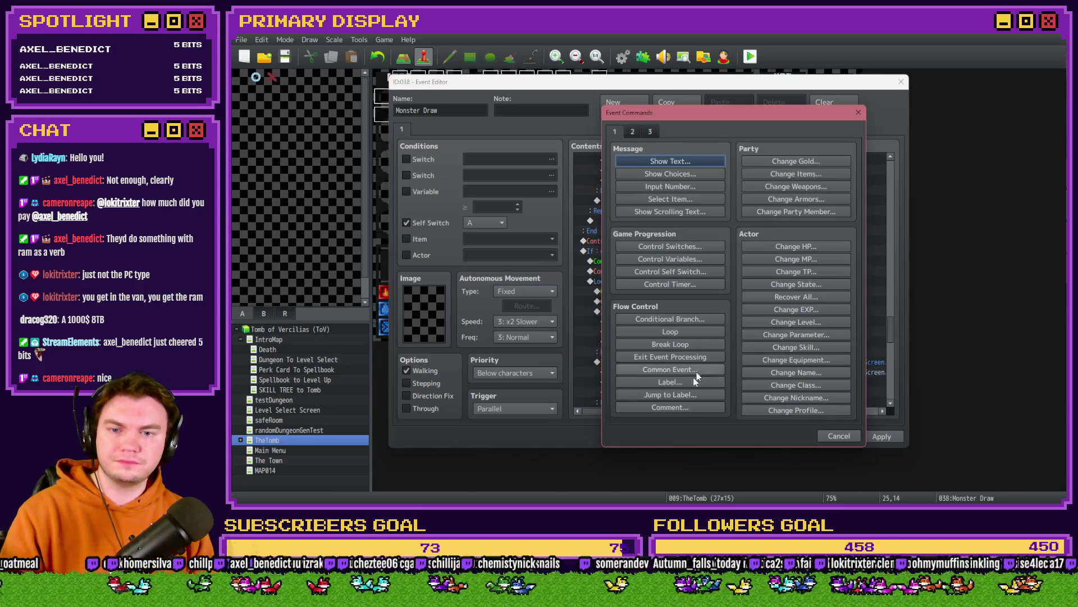
left_click(686, 407)
type("=======================================================")
left_click(767, 320)
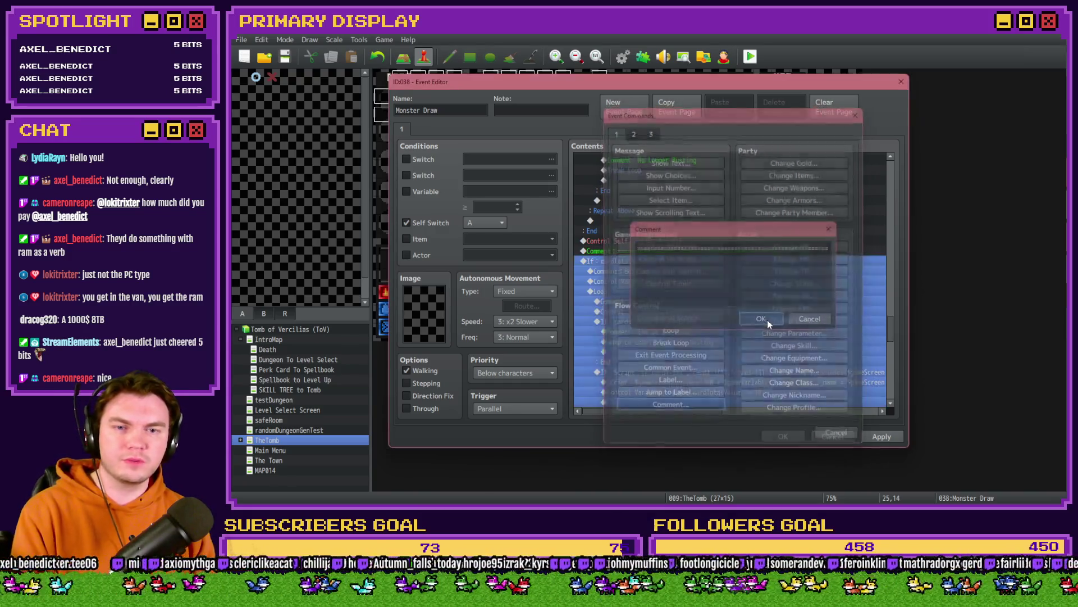
- Select and cut the original monsterTotalCardValue > 21 Still Busting block
left_click(824, 282)
scroll(789, 337, "up", 5)
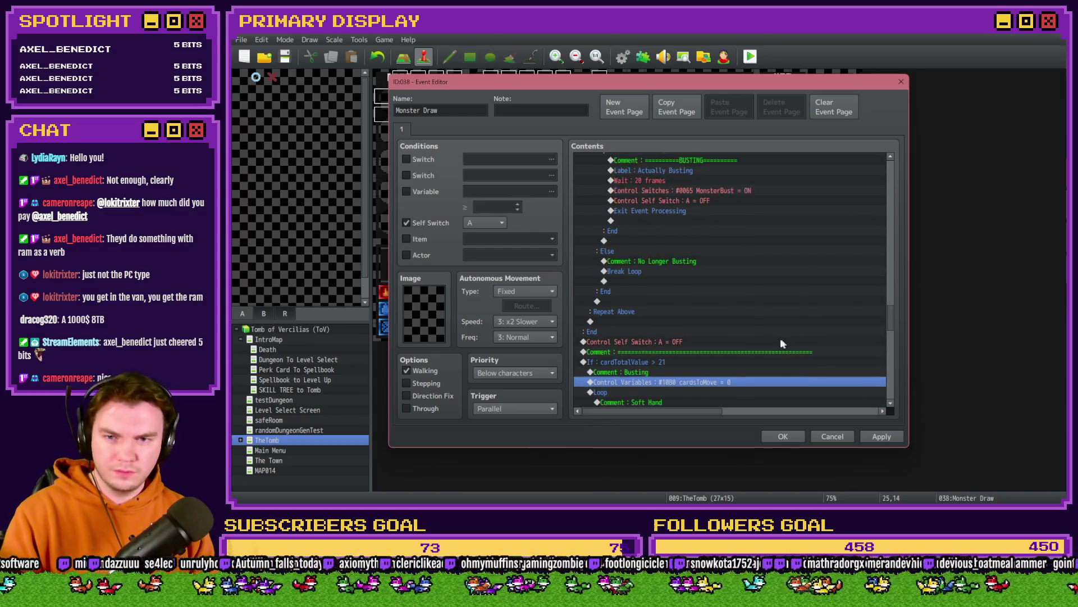
left_click(645, 193)
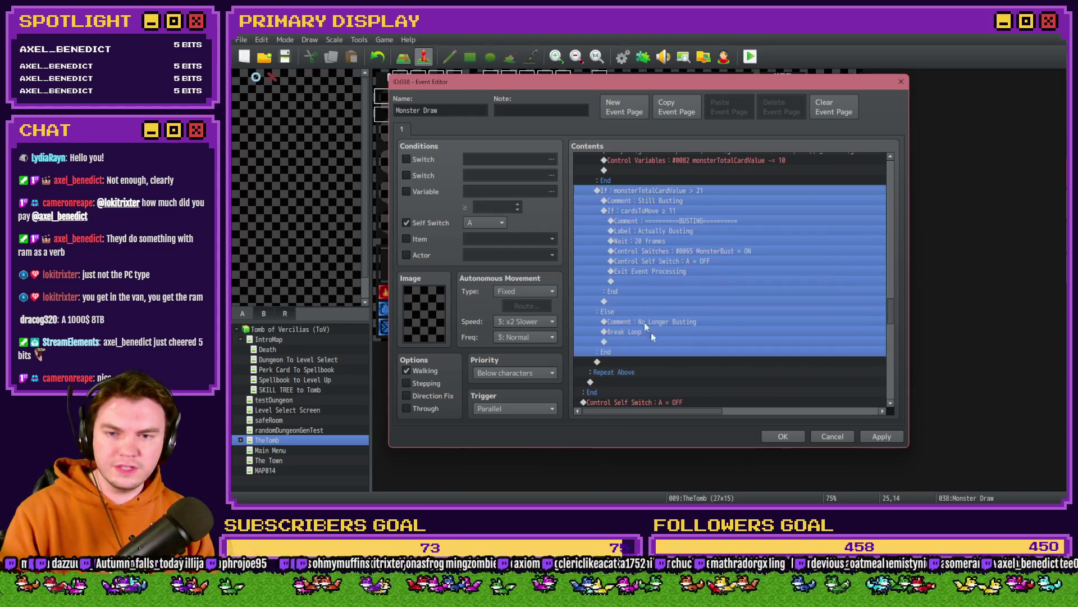
scroll(645, 316, "down", 6)
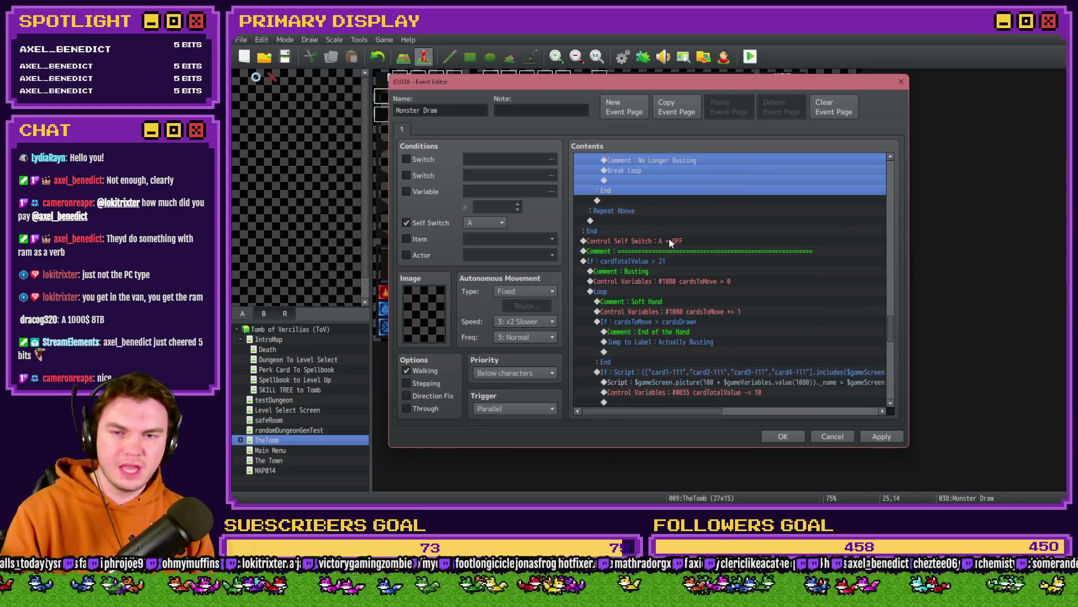
left_click(663, 260)
scroll(663, 261, "down", 3)
scroll(670, 299, "down", 3)
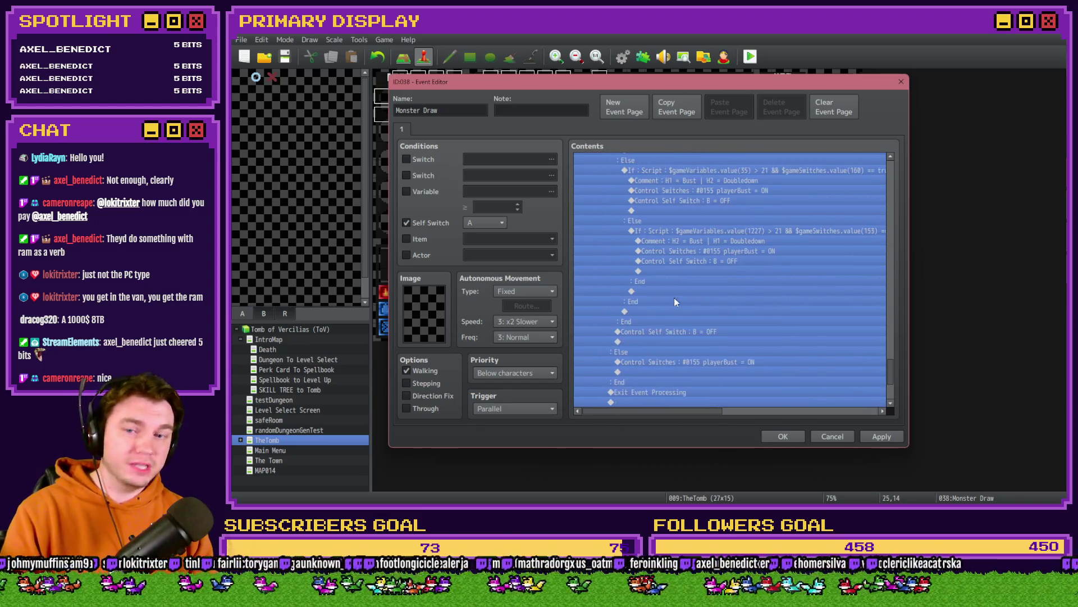
scroll(688, 365, "up", 7)
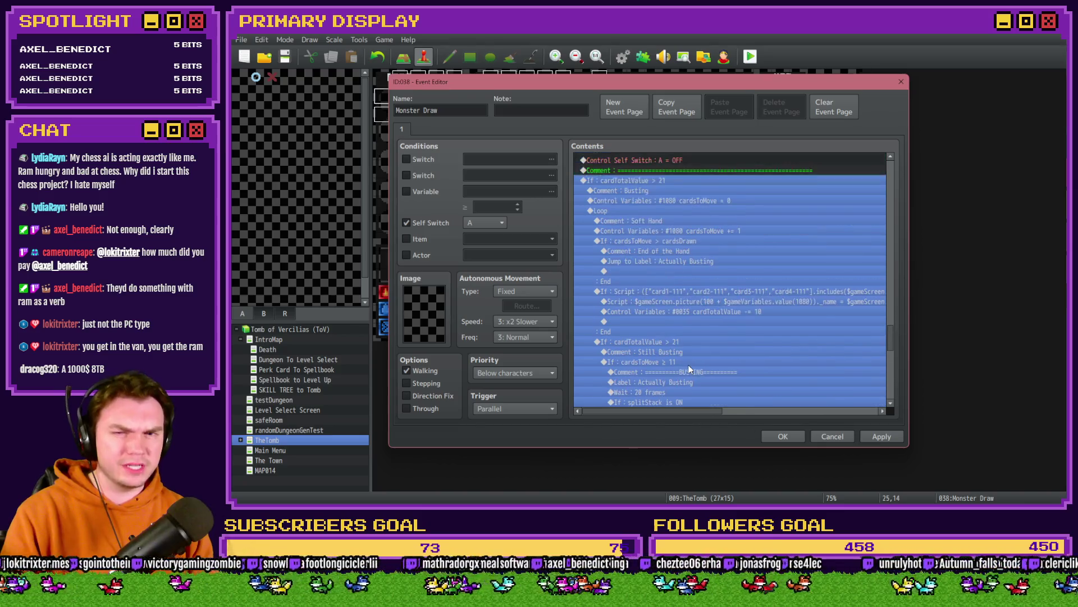
left_click(682, 283)
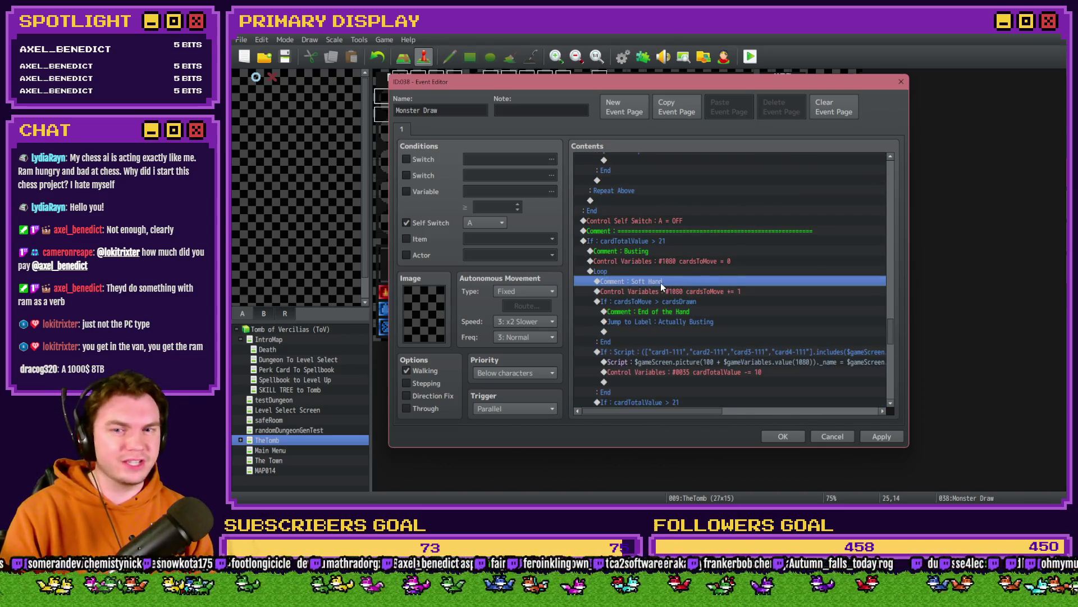
scroll(657, 290, "up", 4)
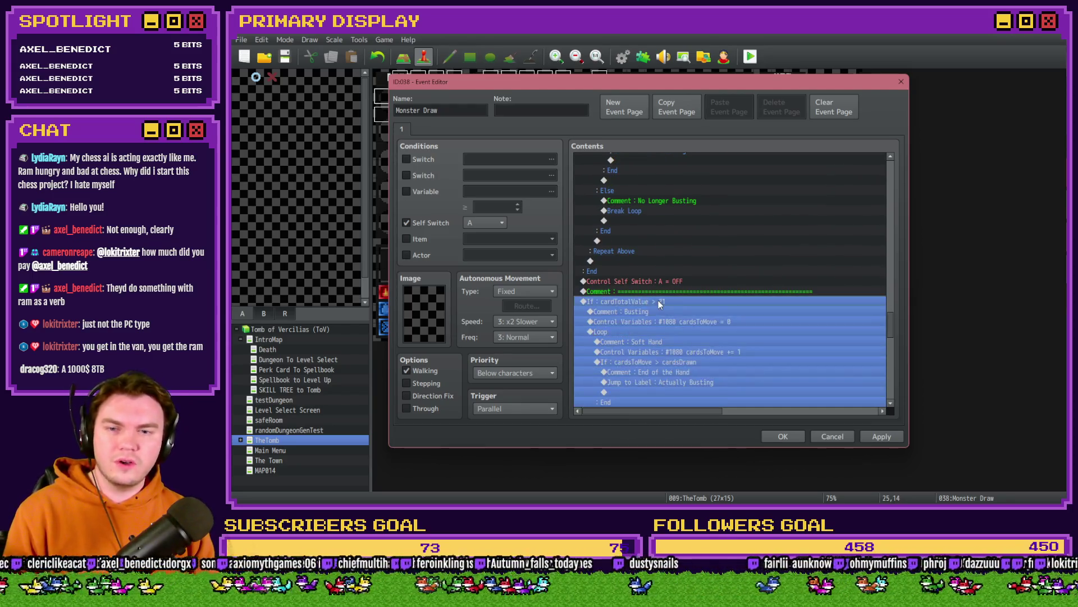
scroll(658, 302, "up", 2)
left_click(646, 180)
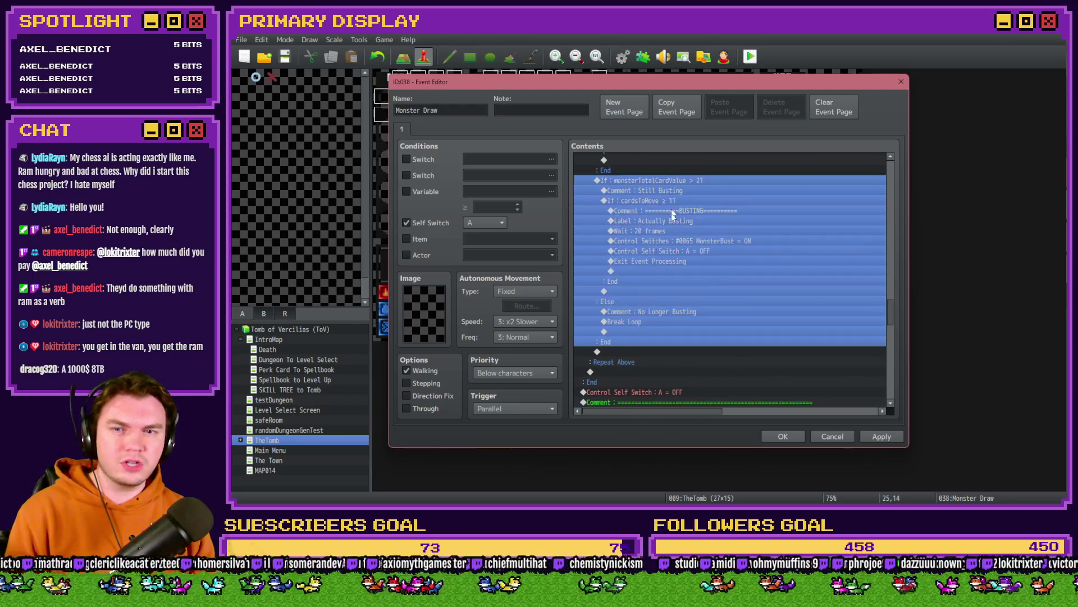
scroll(672, 238, "up", 2)
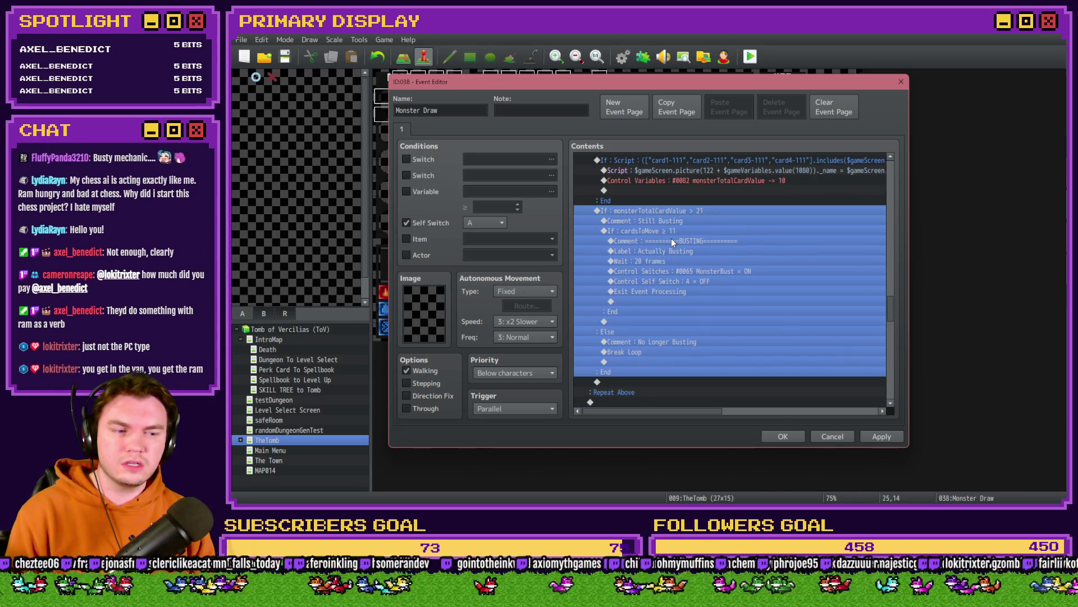
key("Delete")
- Remove the pasted cardTotalValue > 21 block
scroll(669, 240, "down", 1)
scroll(641, 231, "up", 2)
left_click(639, 289)
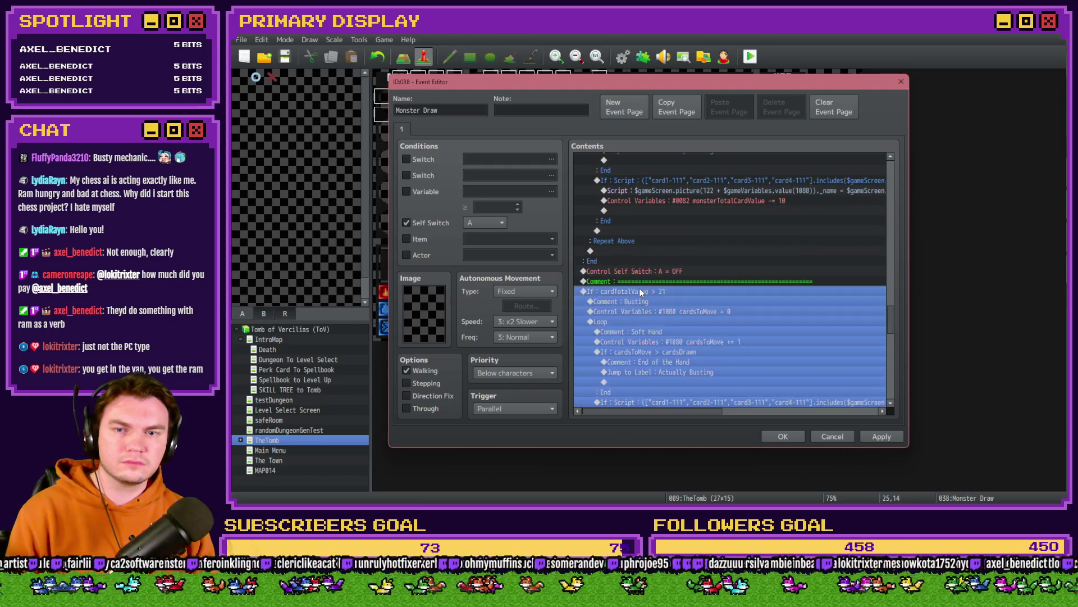
key("Delete")
scroll(638, 292, "down", 2)
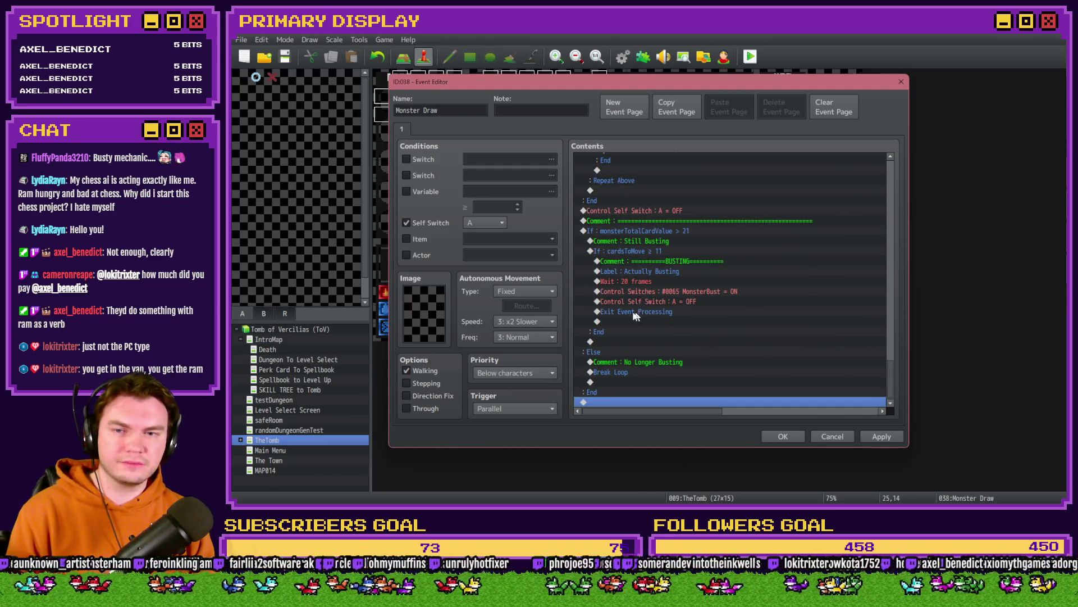
scroll(638, 298, "up", 4)
- Check the list's end near the notActualBlackjack label and select the cardTotalValue > 21 branch
left_click(629, 281)
key("End")
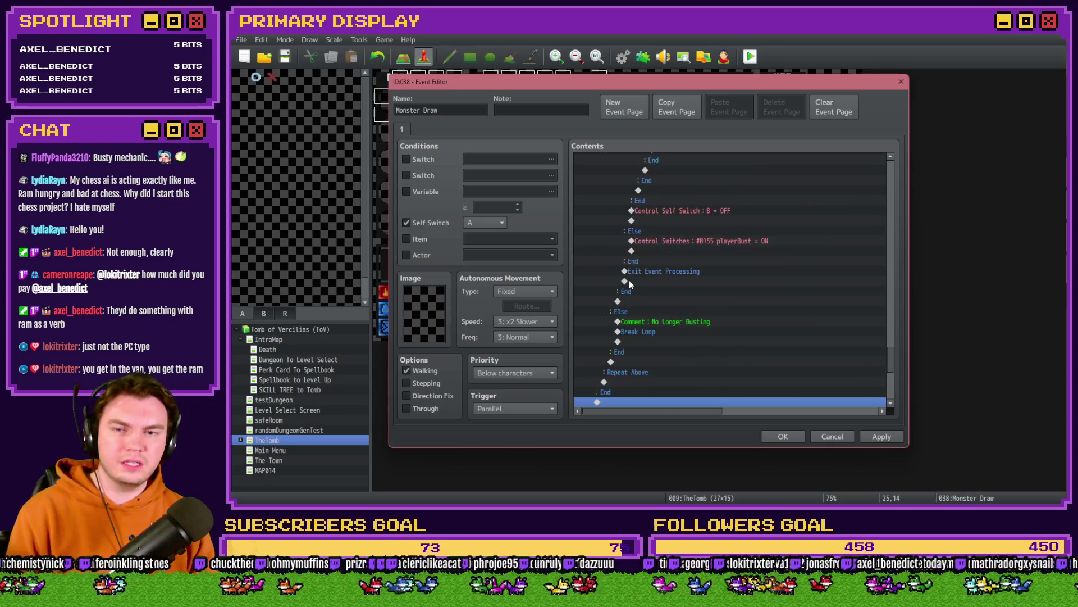
scroll(640, 302, "up", 5)
scroll(640, 303, "down", 4)
scroll(633, 314, "up", 10)
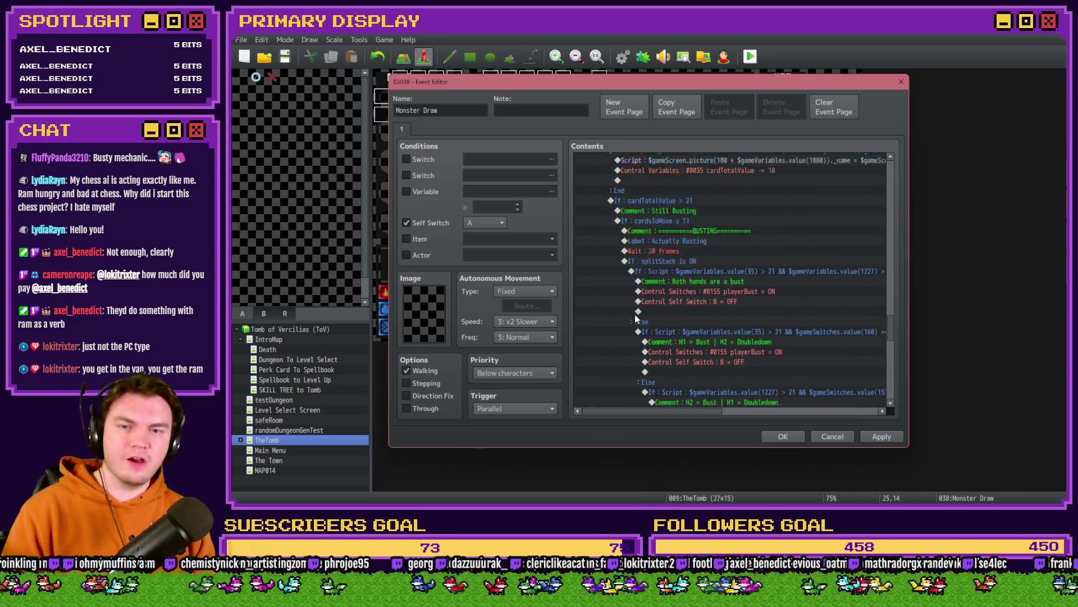
scroll(633, 318, "up", 10)
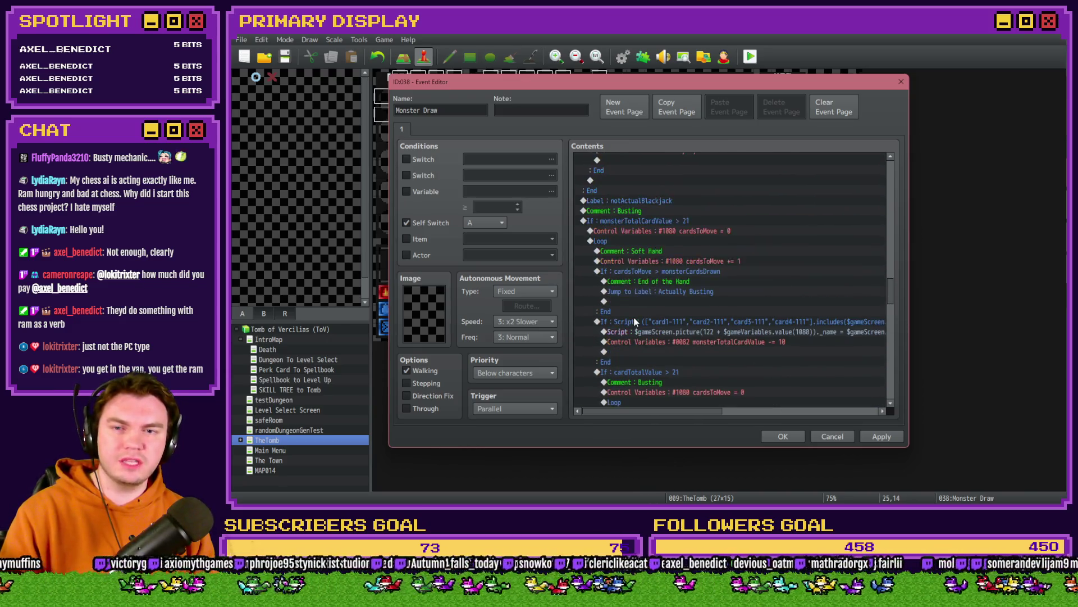
scroll(634, 322, "down", 2)
left_click(660, 252)
scroll(641, 301, "up", 3)
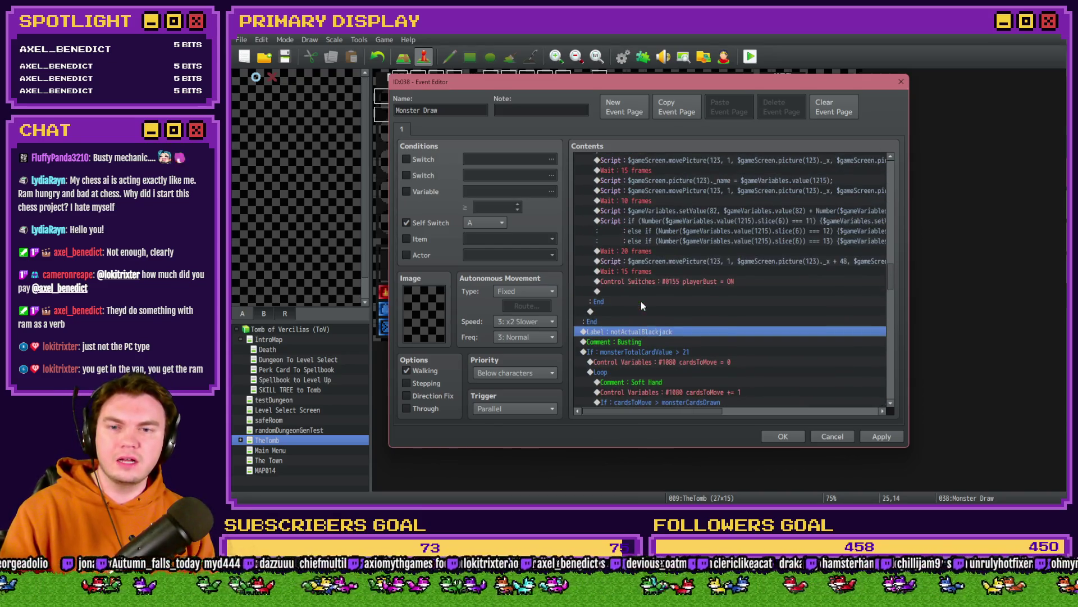
scroll(642, 301, "down", 3)
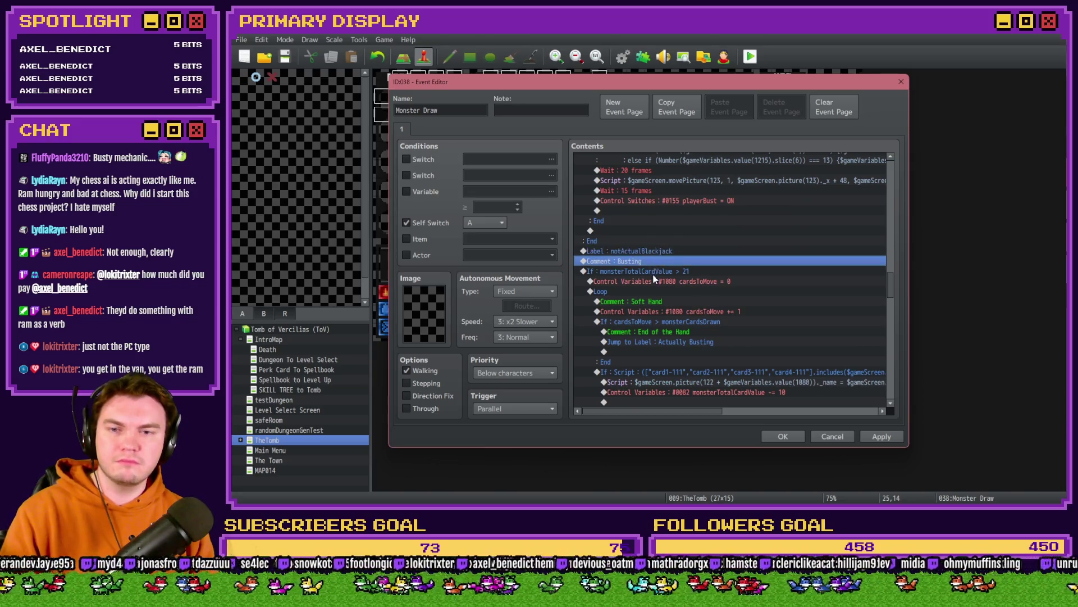
mouse_move(886, 285)
left_mouse_down()
mouse_move(883, 392)
mouse_move(891, 308)
left_mouse_up()
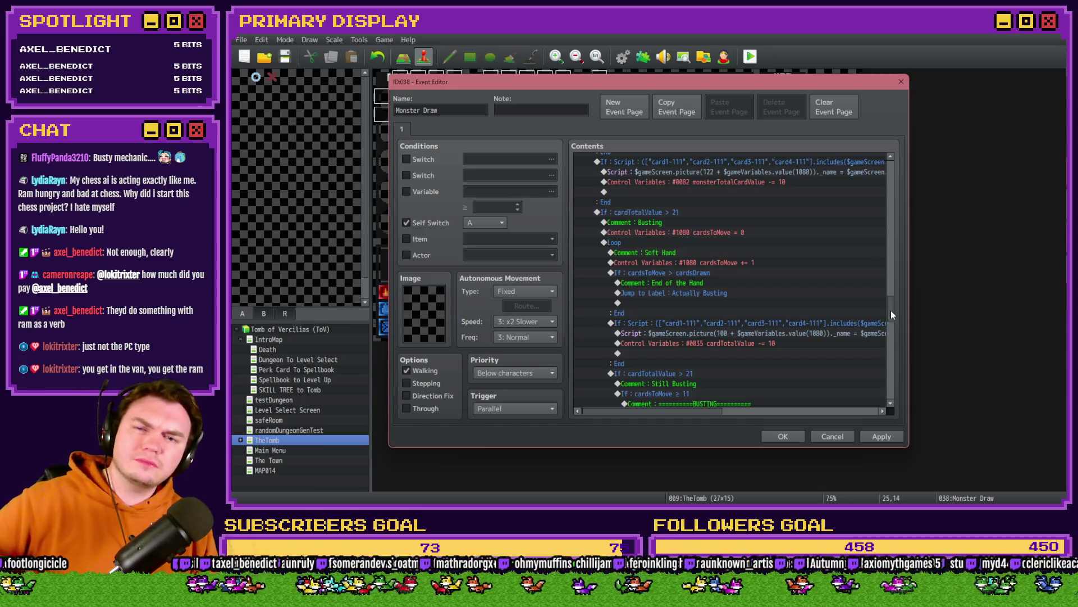
left_click_drag(888, 311, 886, 394)
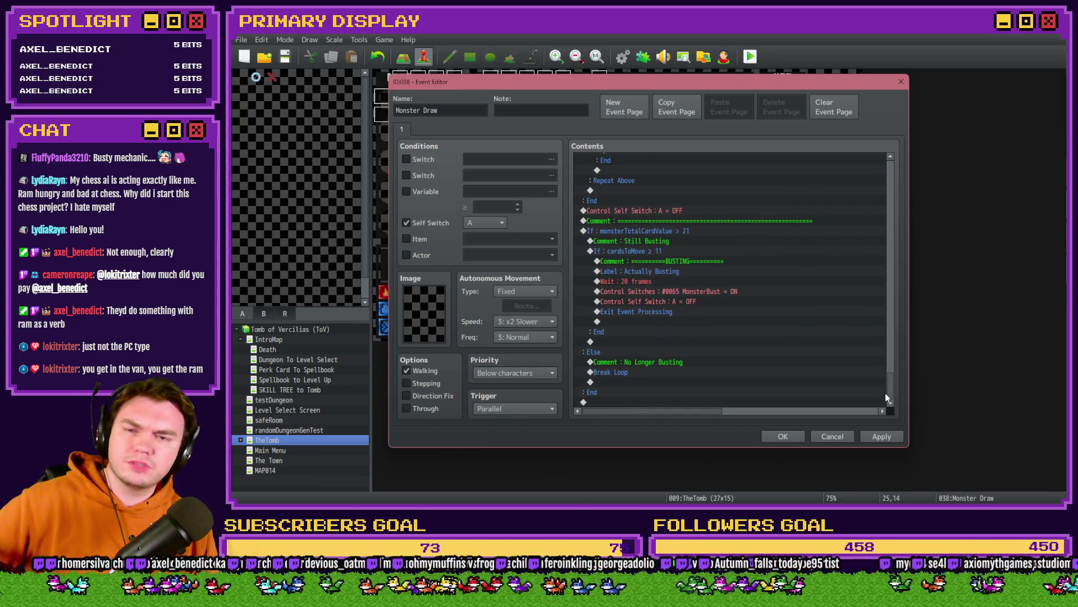
mouse_move(886, 396)
left_mouse_down()
mouse_move(903, 317)
mouse_move(904, 327)
left_mouse_up()
left_click(703, 261)
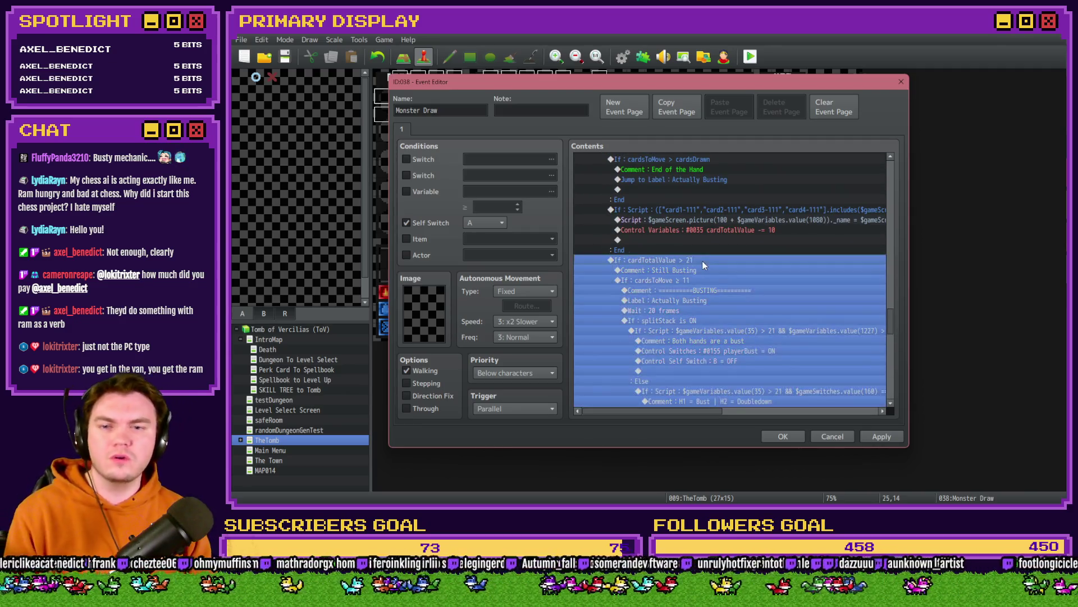
- Switch the bust condition's variable from cardTotalValue to 0082 monsterTotalCardValue, keeping > 21
double_click(702, 260)
left_click(738, 240)
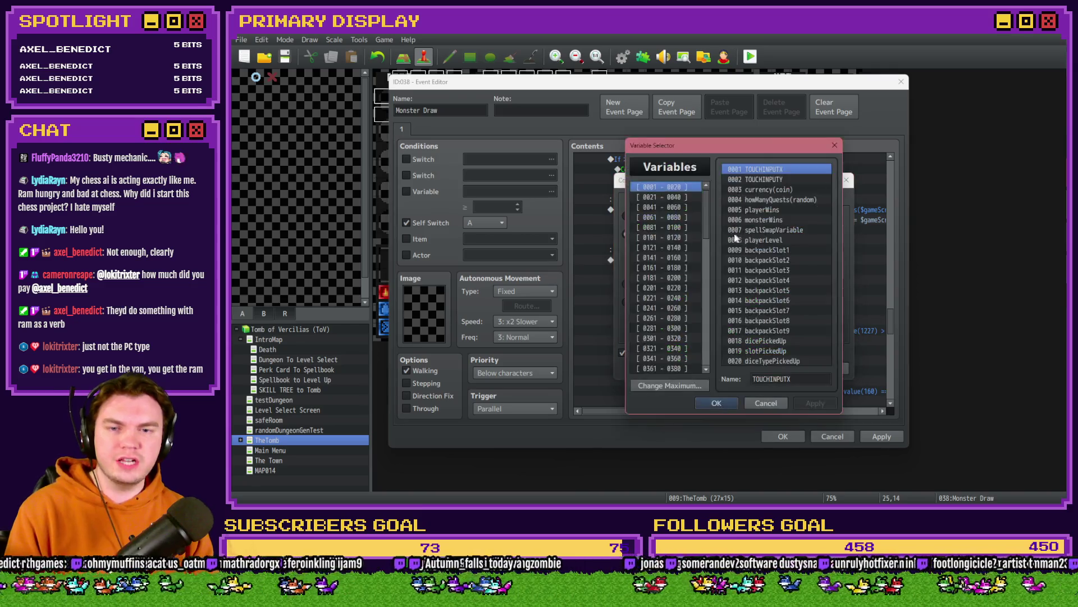
left_click(665, 227)
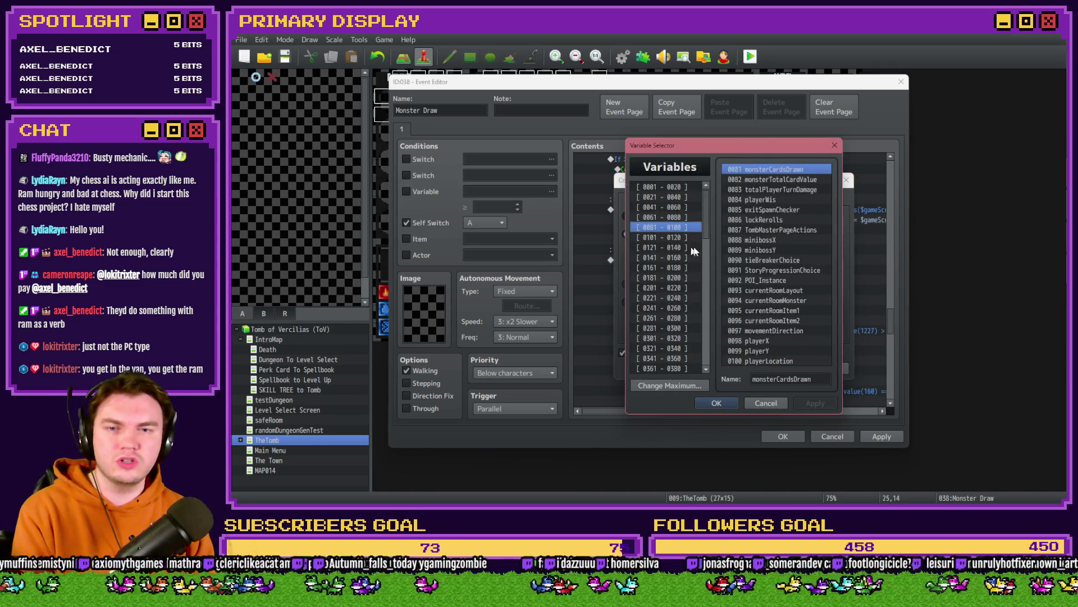
double_click(763, 179)
left_click(774, 368)
scroll(690, 269, "down", 5)
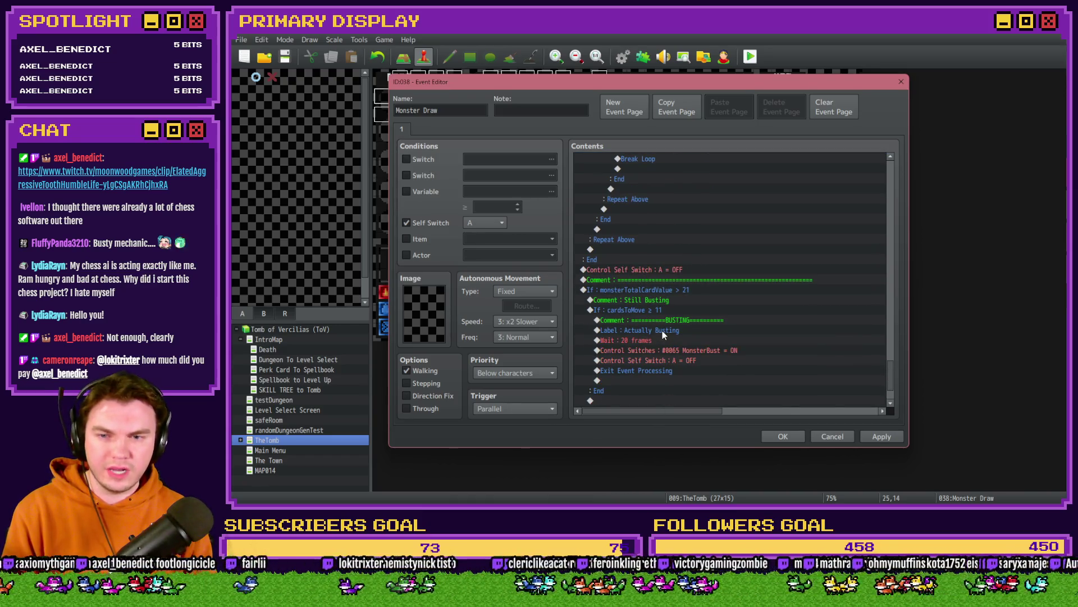
scroll(662, 331, "up", 1)
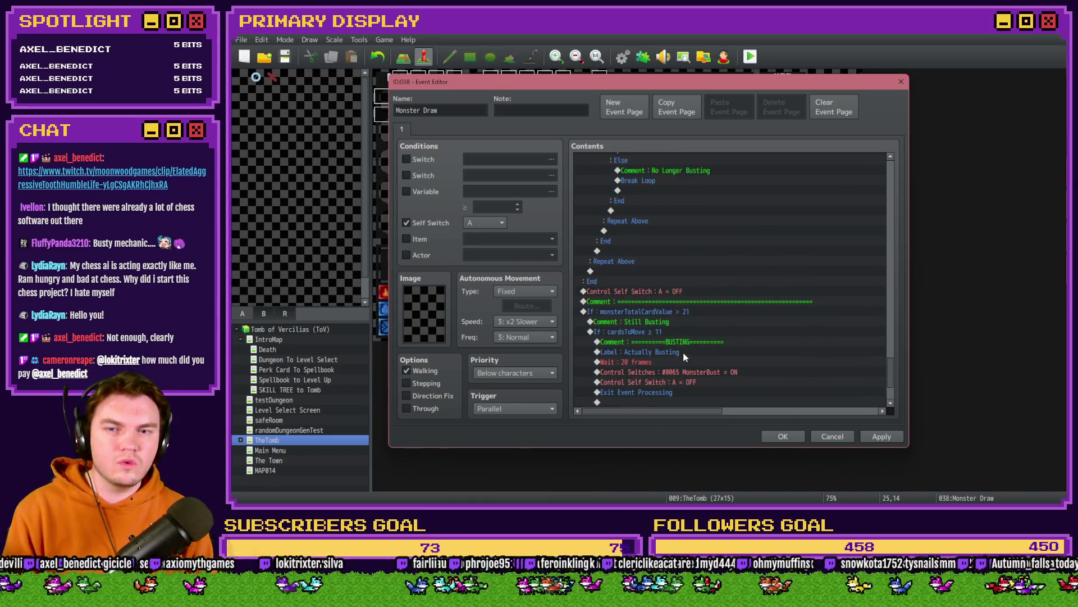
scroll(684, 357, "up", 4)
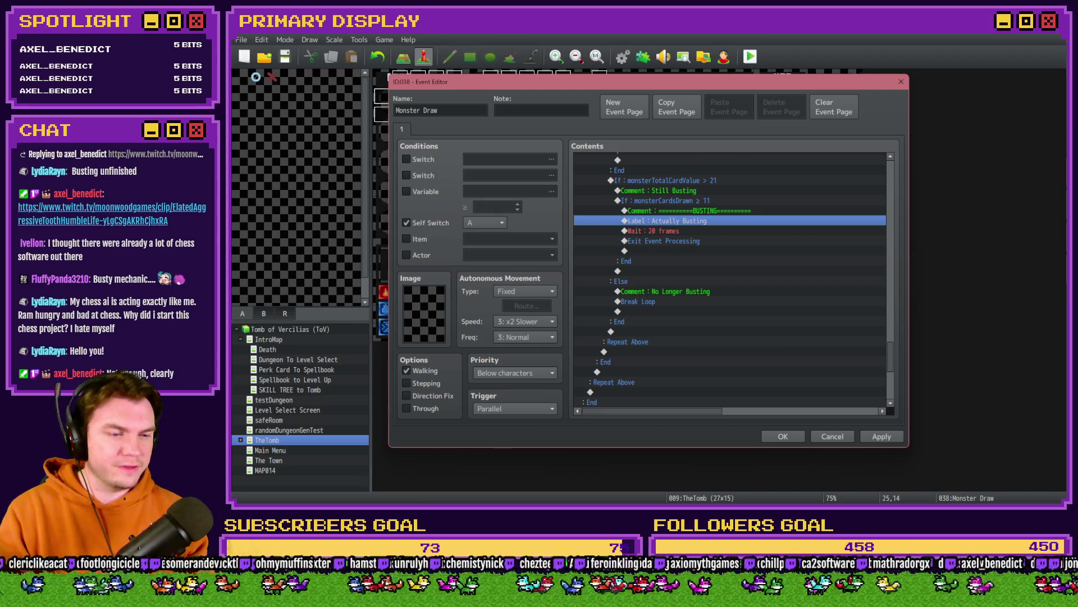
- Alt+Tab away from the RPG Maker event editor
key("alt+Tab")
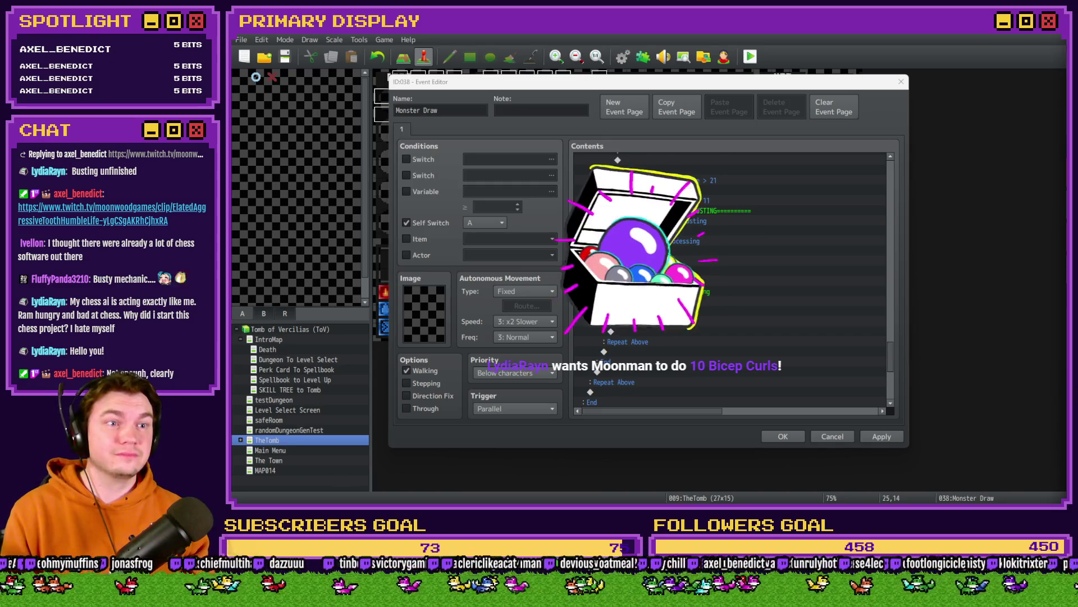
- Bring the browser with the Twitch clip 'he didnt finish WHAT?!' to the front
key("alt+Tab")
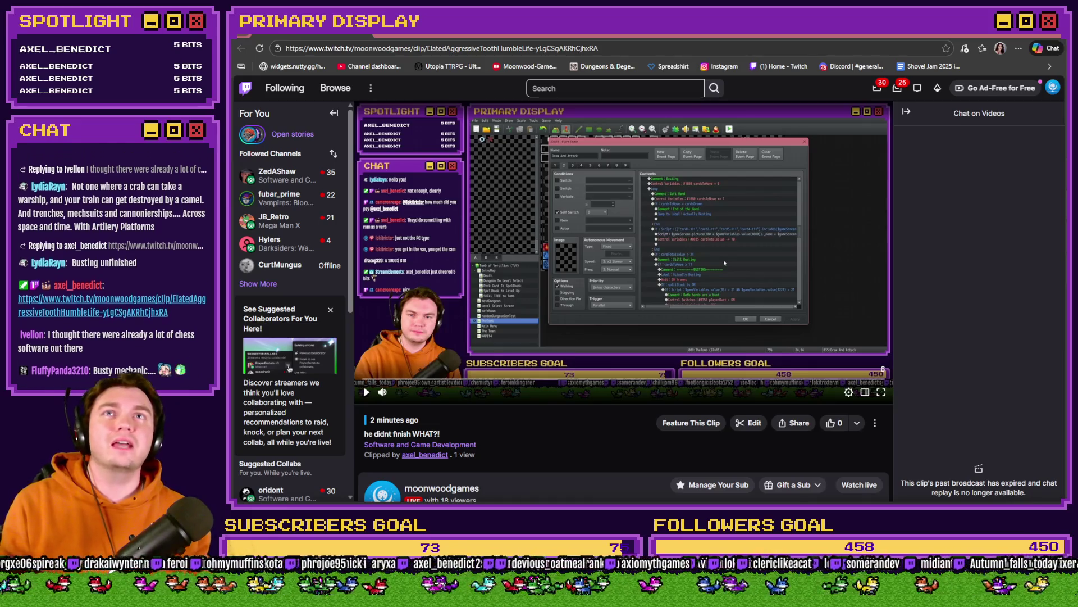
- Play the 'he didnt finish WHAT?!' clip, then open and play the newer clip 'the what?'
left_click(366, 392)
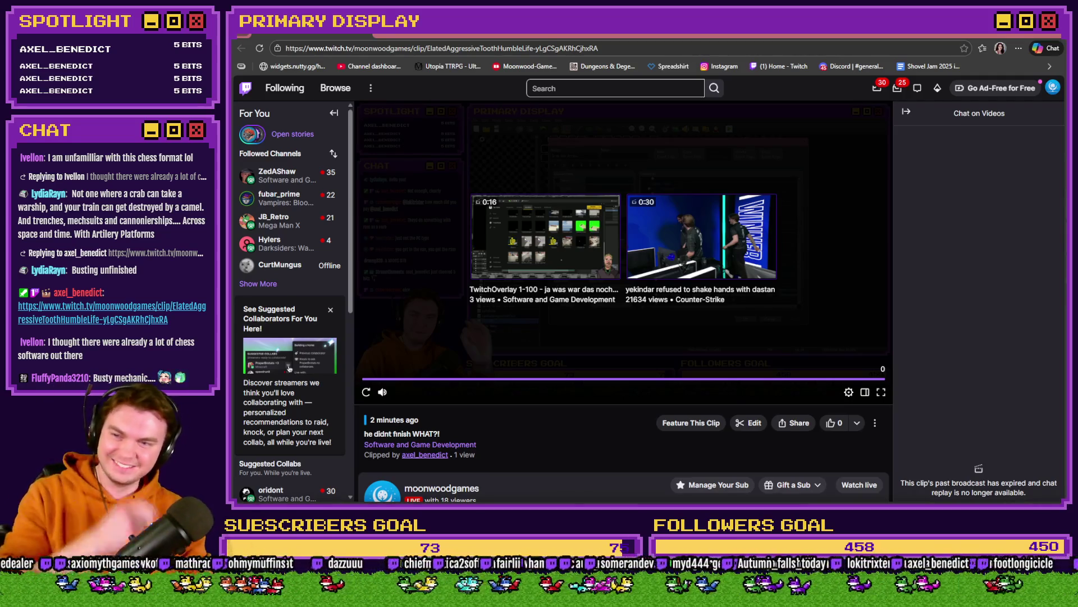
key("alt+Tab")
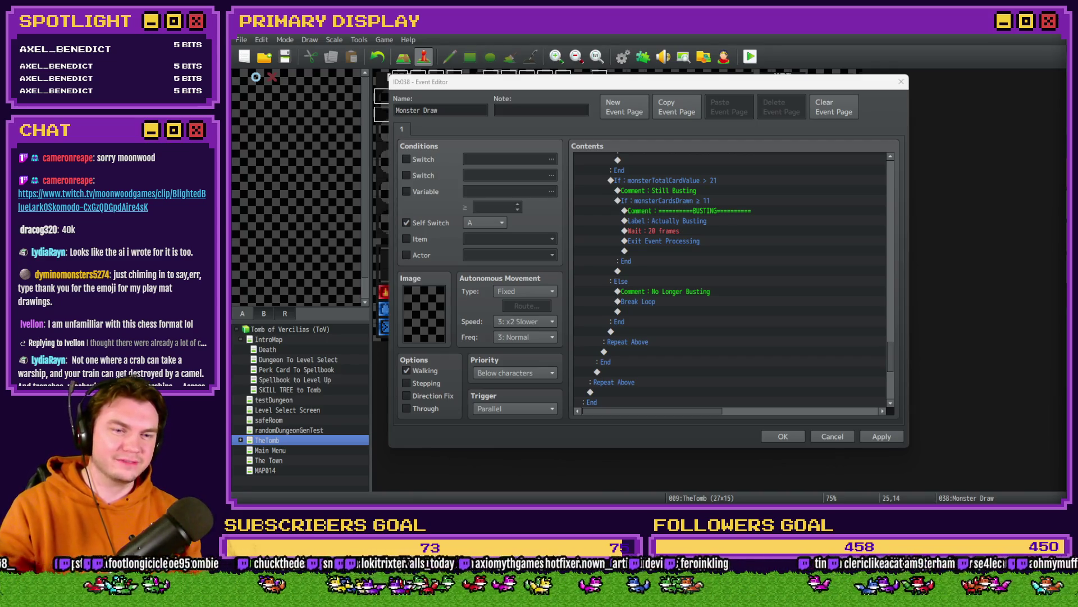
double_click(841, 117)
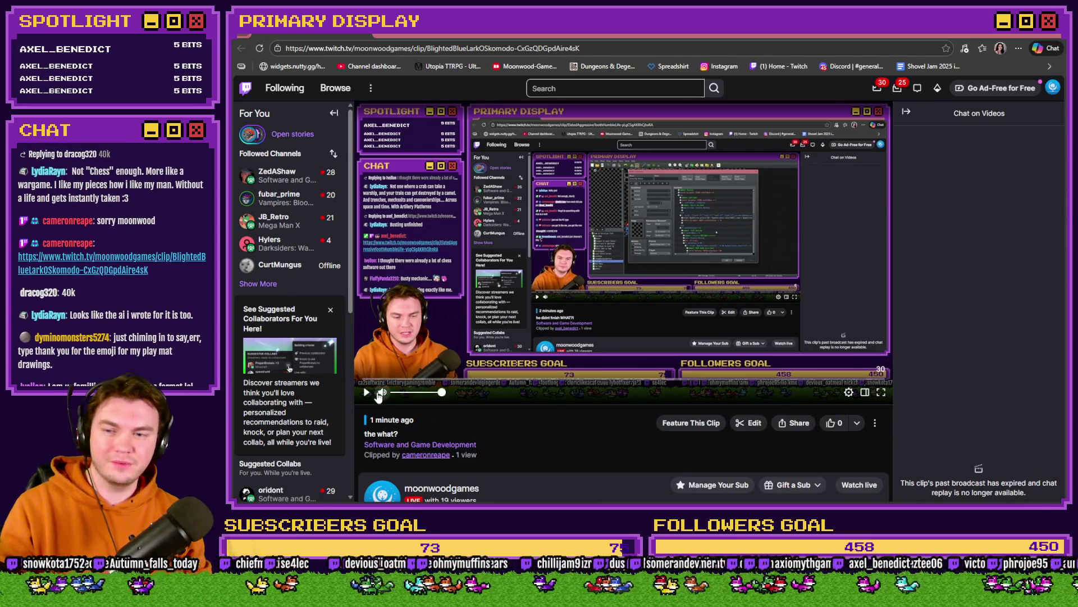
left_click(448, 365)
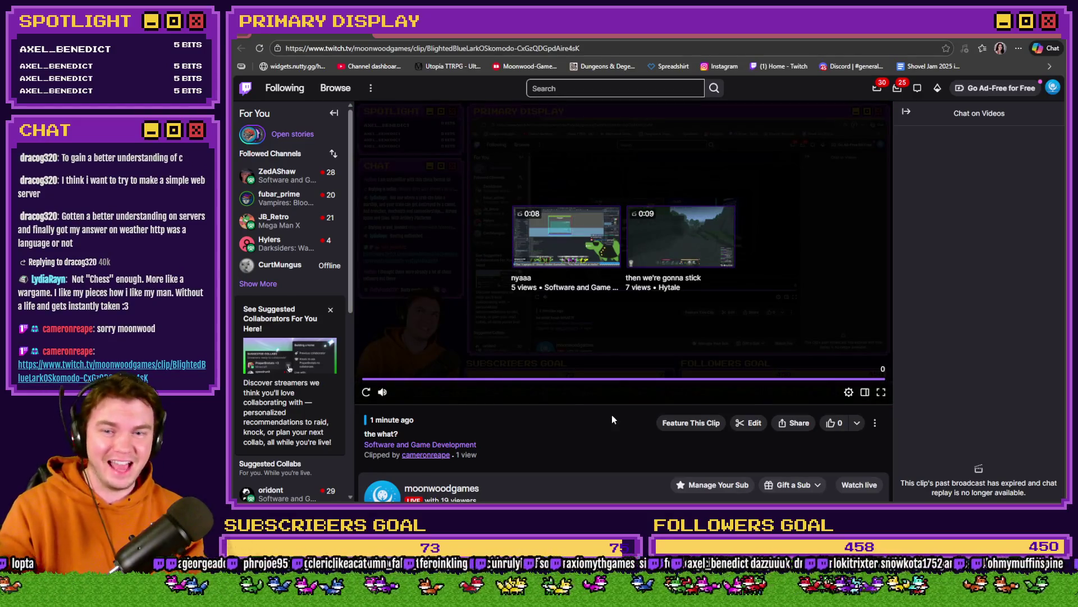
- Leave the Twitch clip and bring the RPG Maker Monster Draw editor back to the front
left_click(1051, 36)
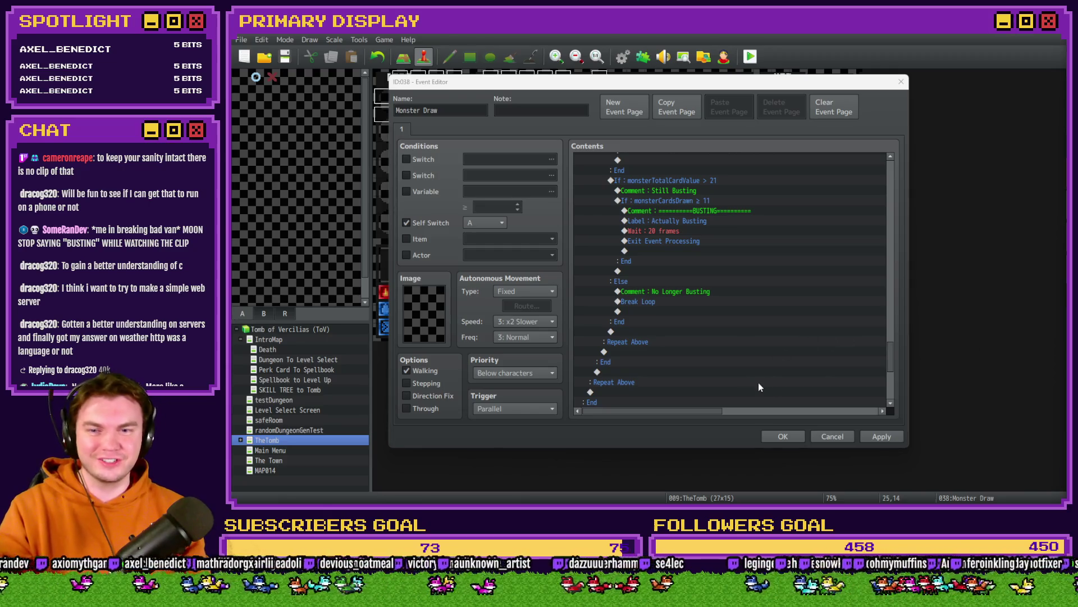
left_click(717, 314)
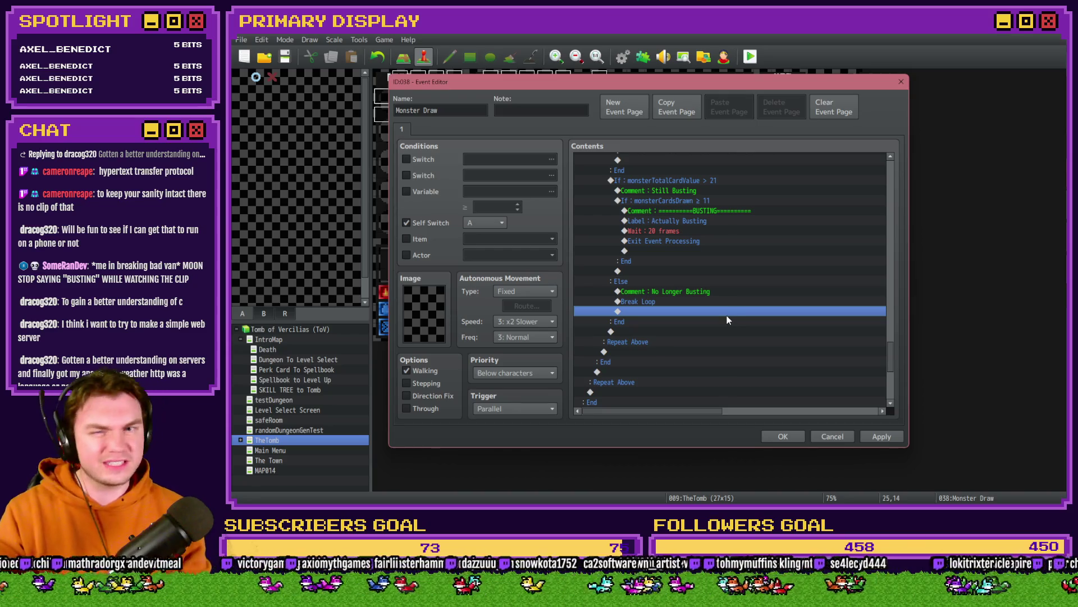
scroll(692, 304, "up", 3)
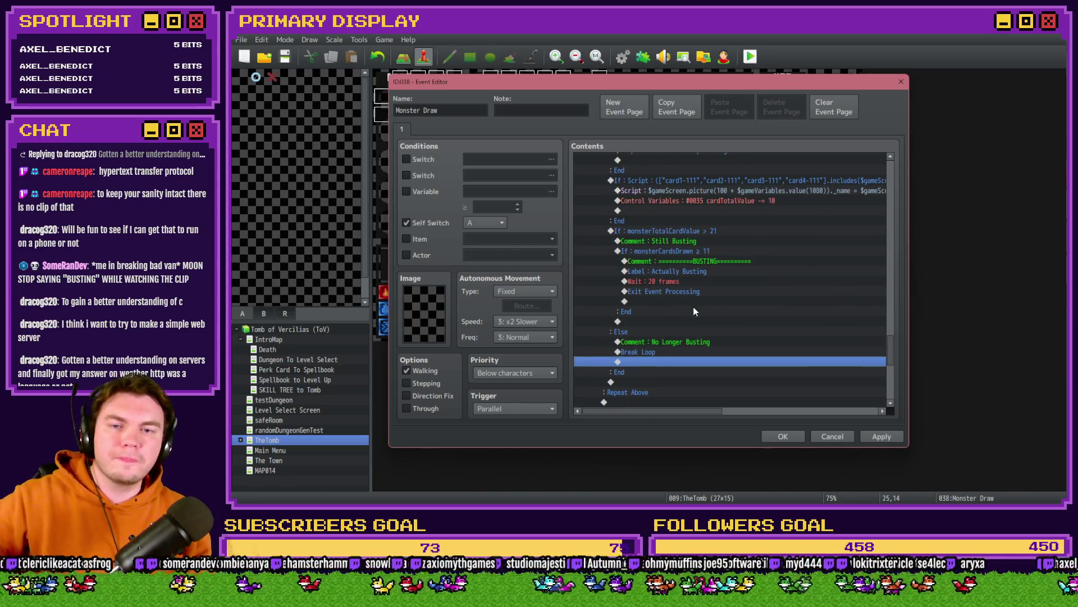
left_click(698, 272)
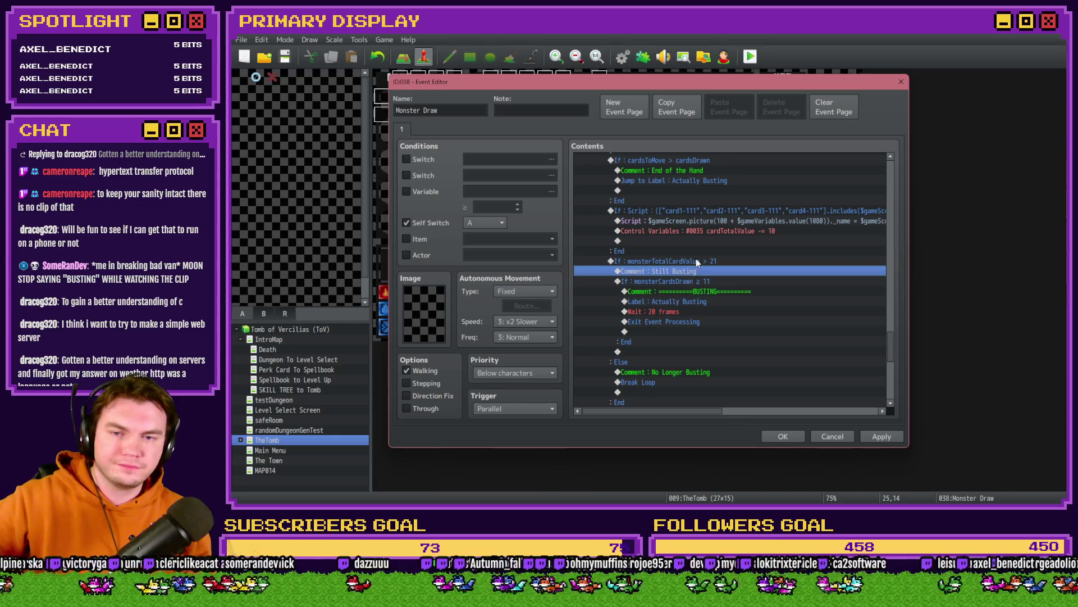
key("shift+Up")
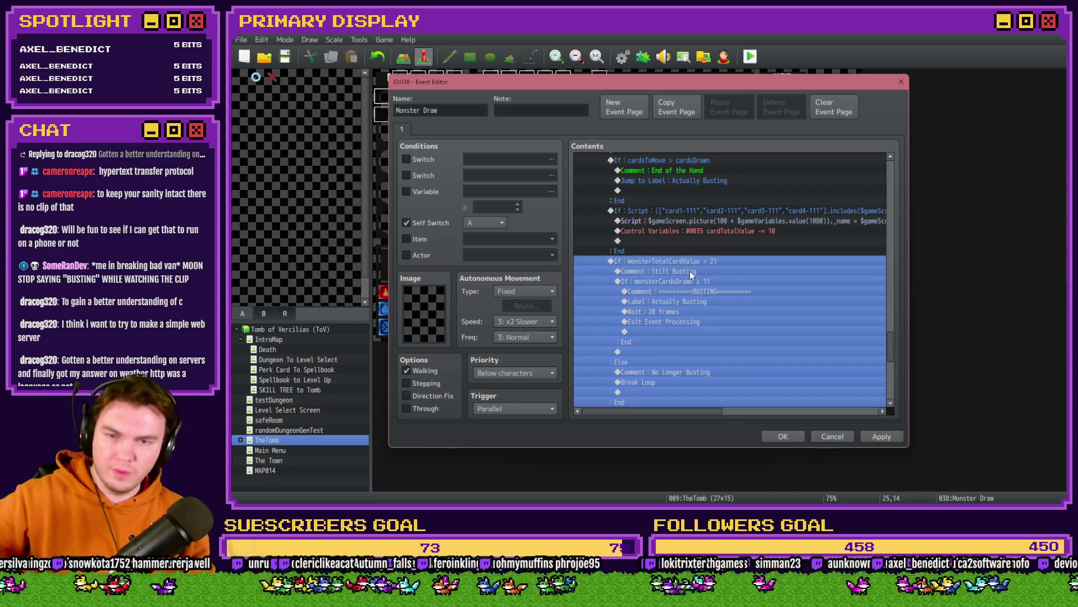
left_click(690, 280)
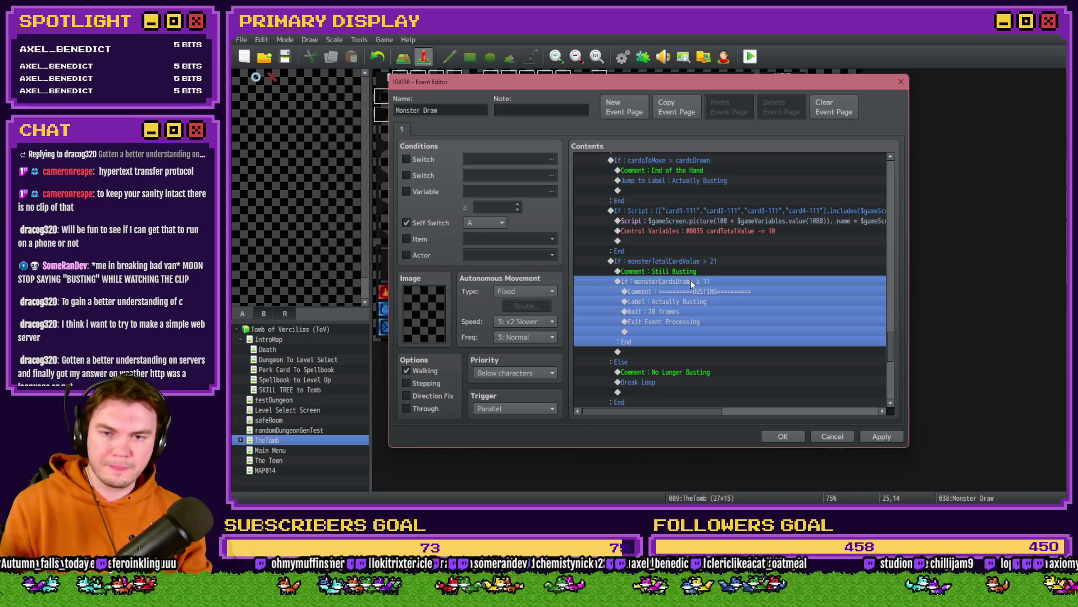
left_click(688, 302)
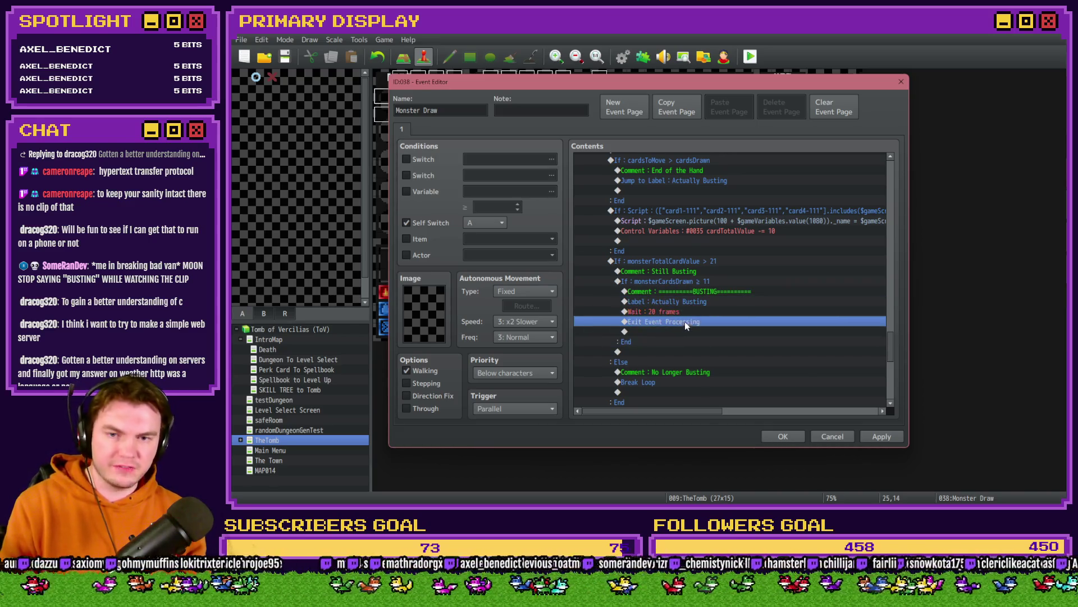
left_click(689, 313)
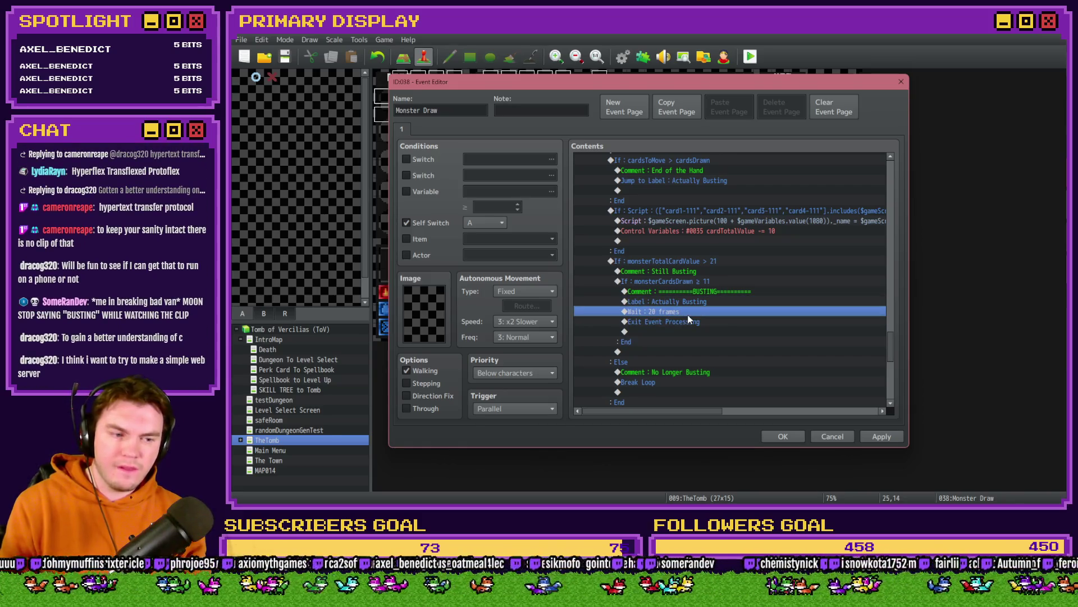
scroll(688, 315, "down", 3)
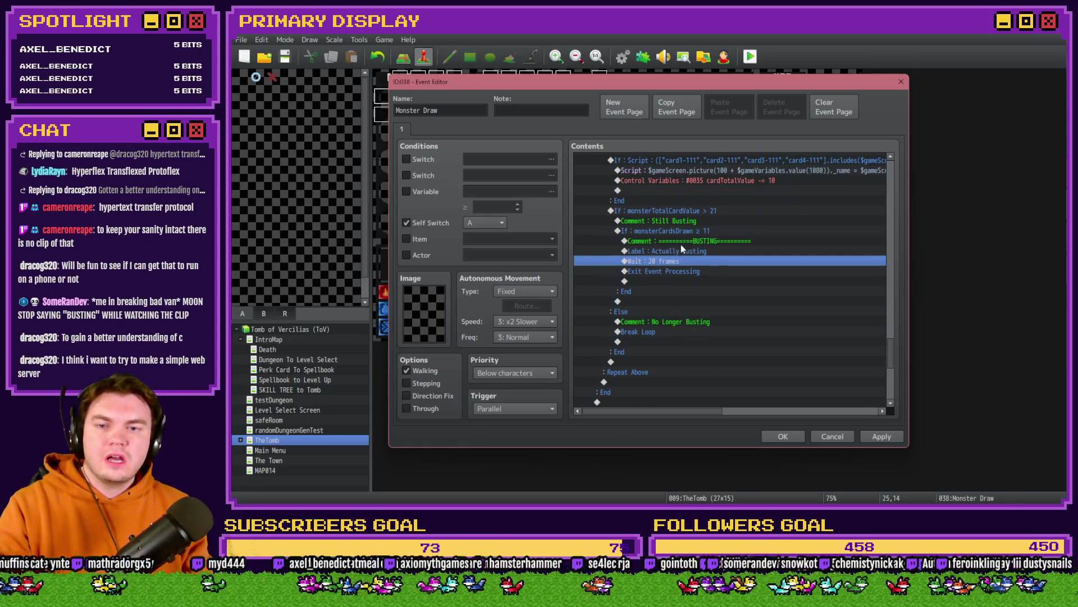
left_click(685, 230)
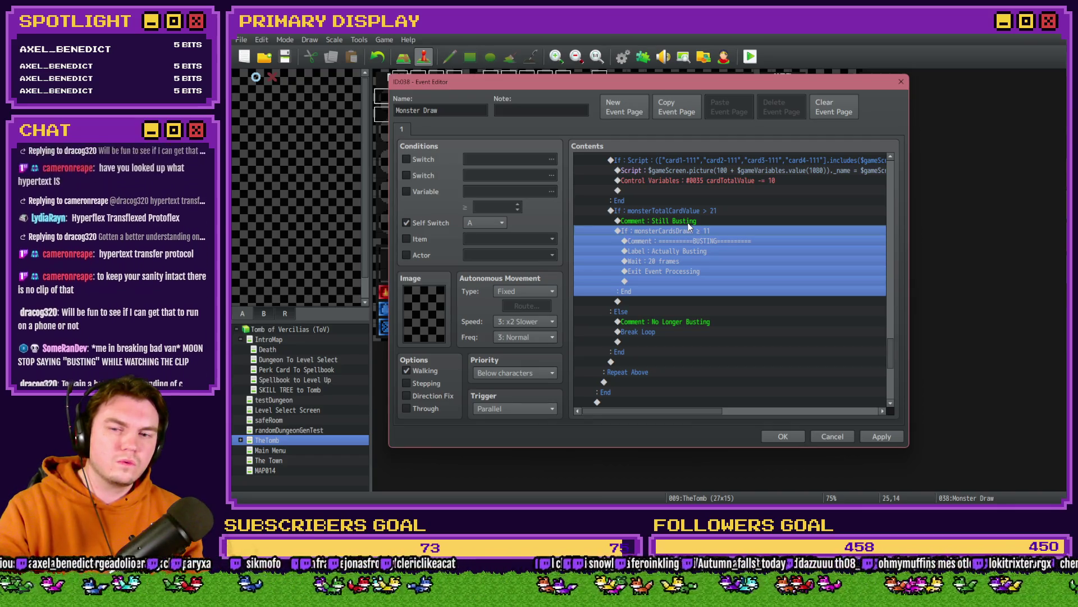
left_click(691, 212)
scroll(686, 267, "down", 1)
scroll(685, 271, "up", 1)
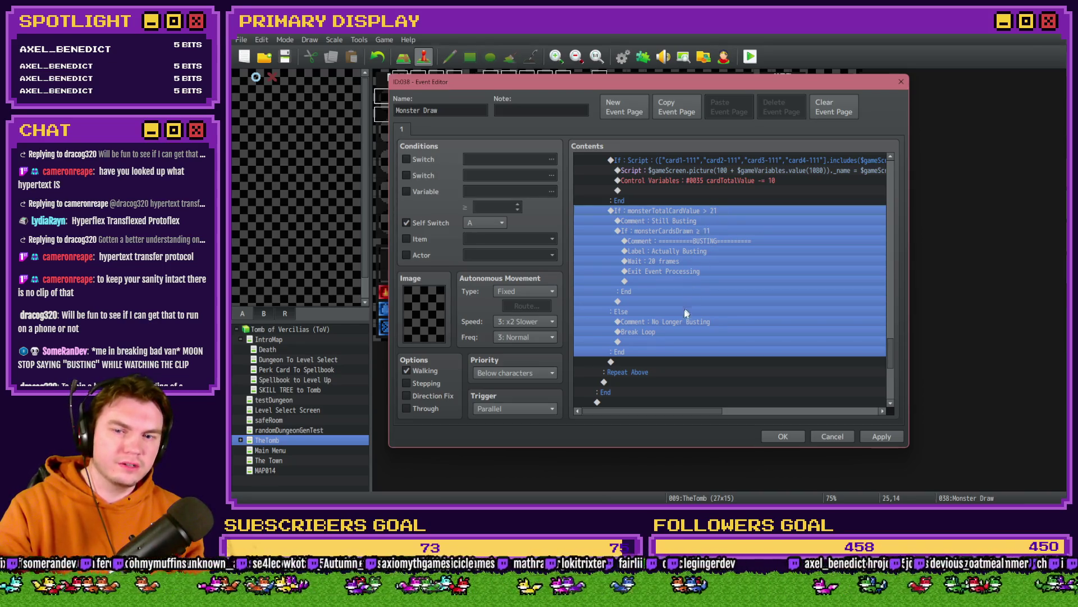
left_click(686, 221)
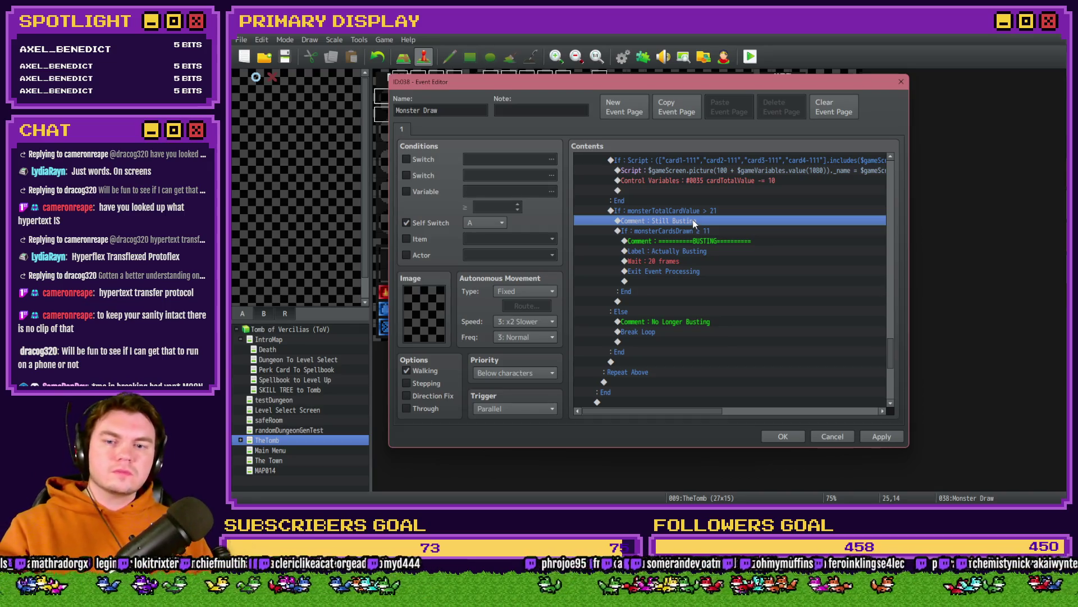
left_click(699, 212)
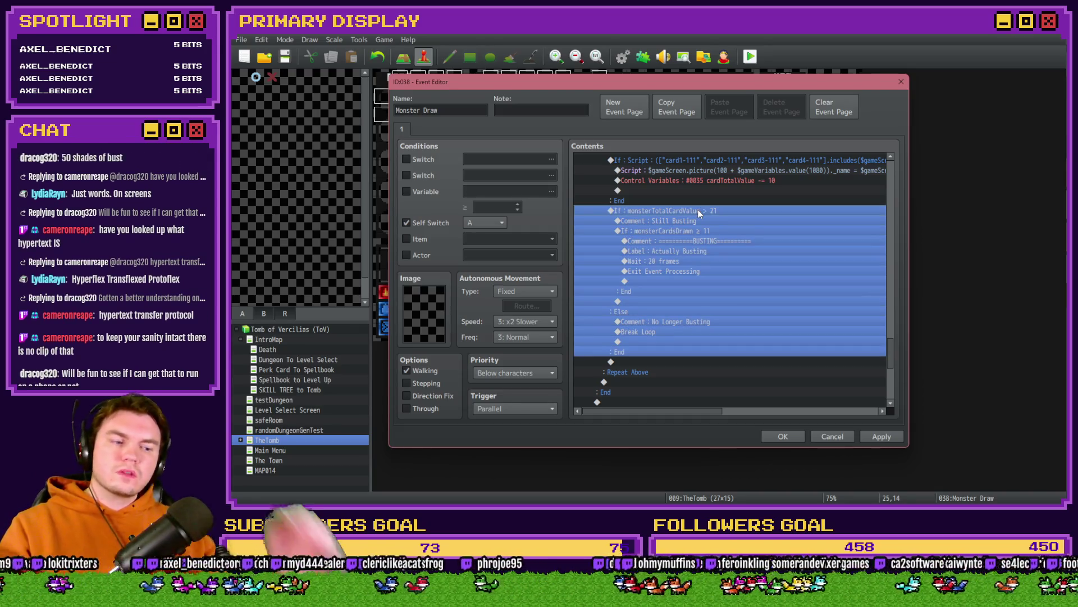
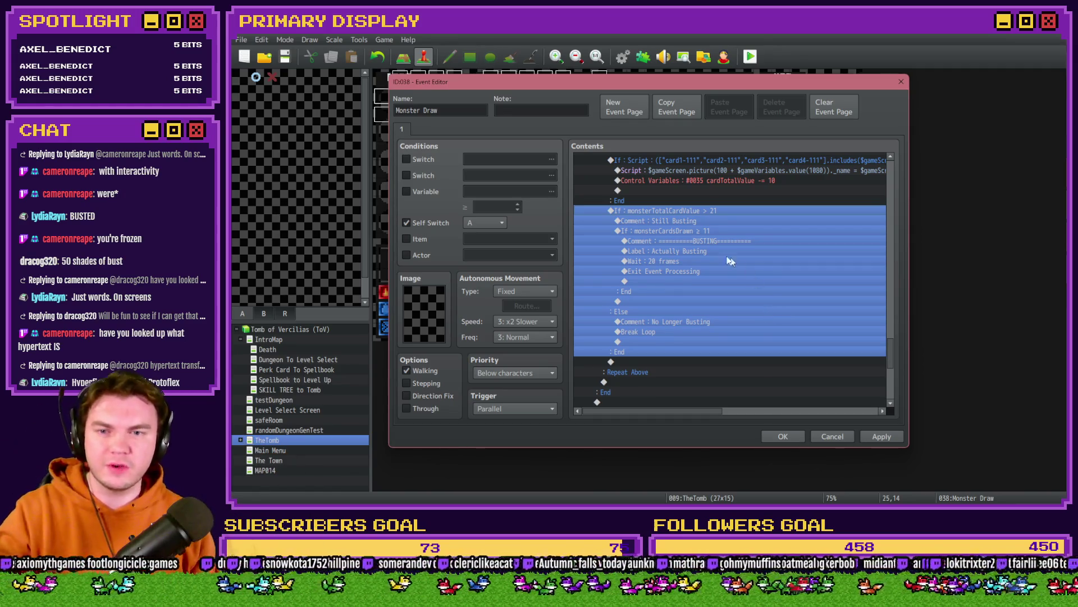
- Review Monster Draw's monsterTotalCardValue > 21 busting branch, then switch to the Draw And Attack event
left_click(686, 221)
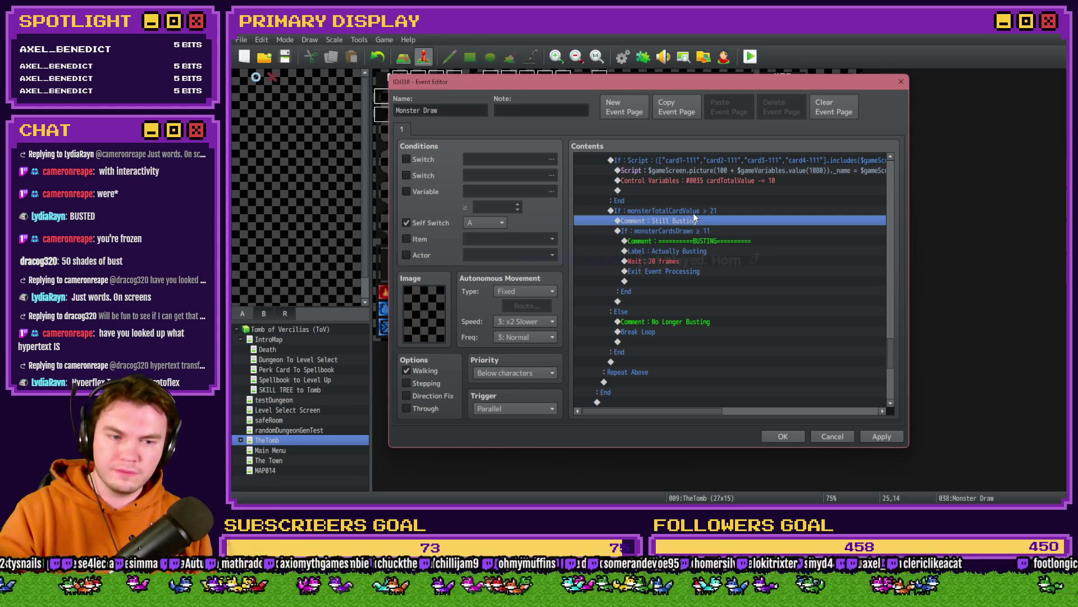
left_click(693, 213)
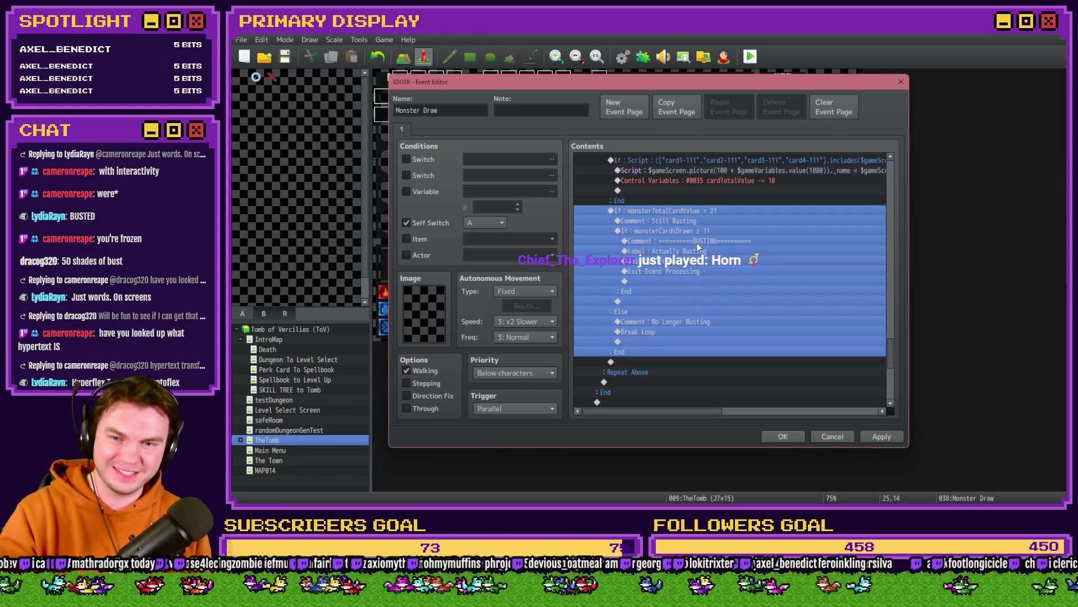
left_click(688, 222)
left_click(686, 230)
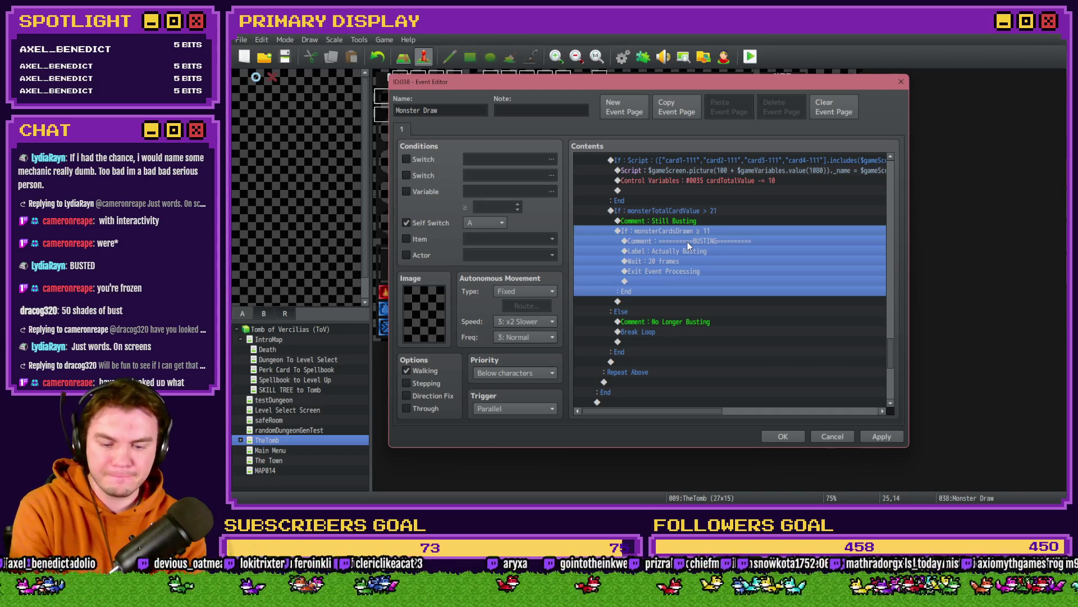
left_click(782, 437)
double_click(819, 332)
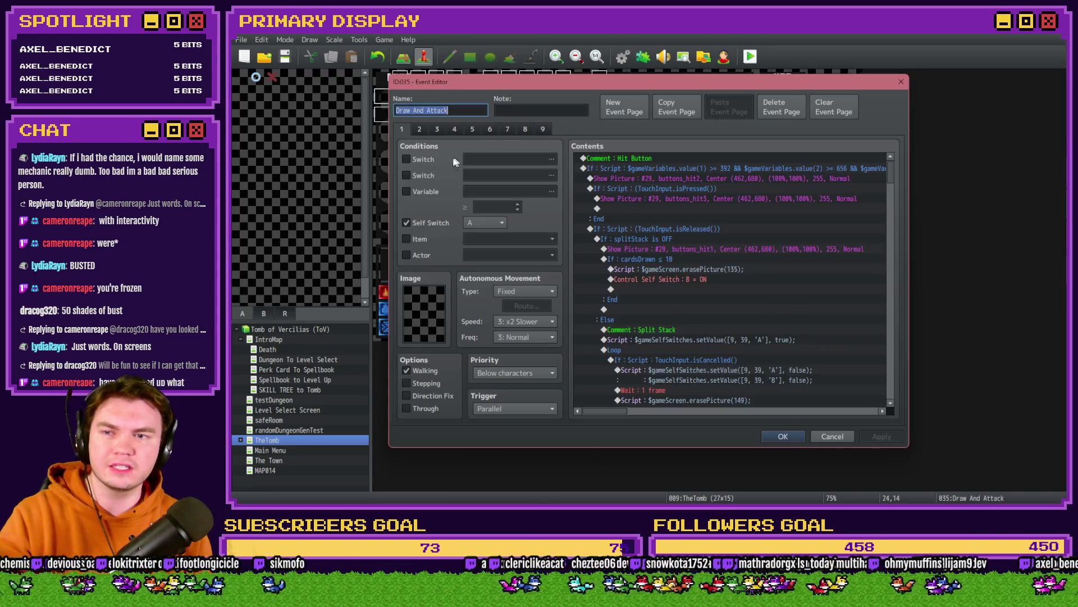
- Copy Draw And Attack's If cardTotalValue > 21 busting block, then reopen the Monster Draw event
scroll(880, 195, "down", 10)
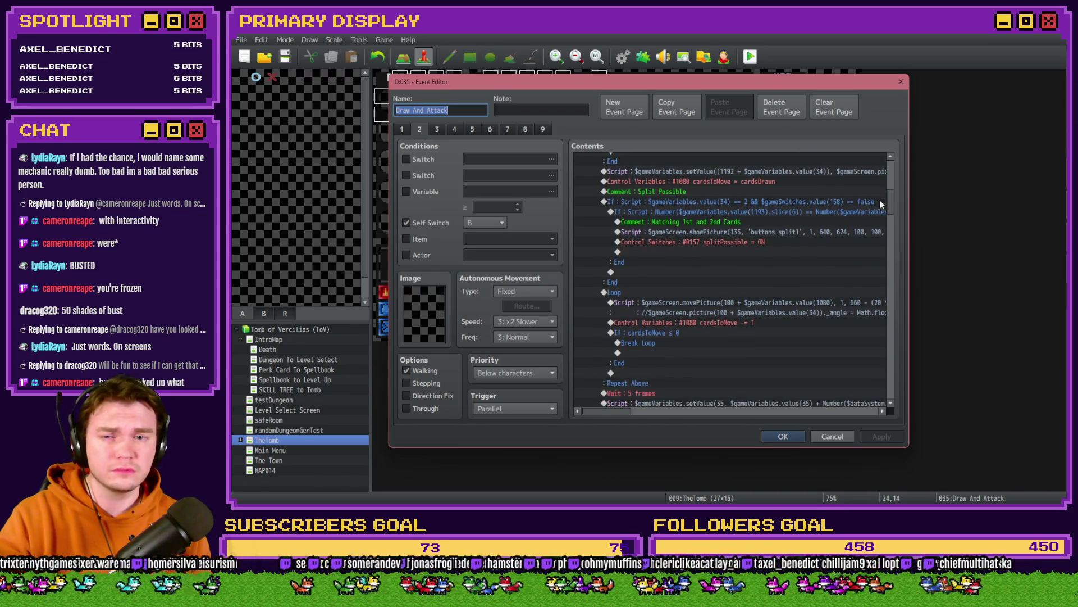
scroll(881, 202, "down", 6)
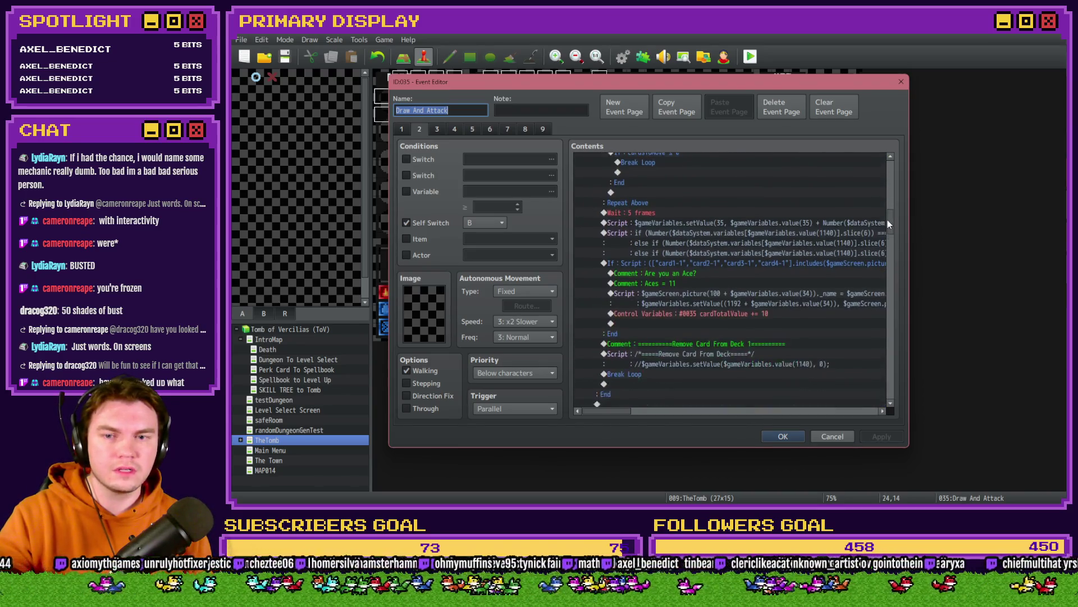
scroll(887, 224, "down", 2)
scroll(888, 229, "down", 1)
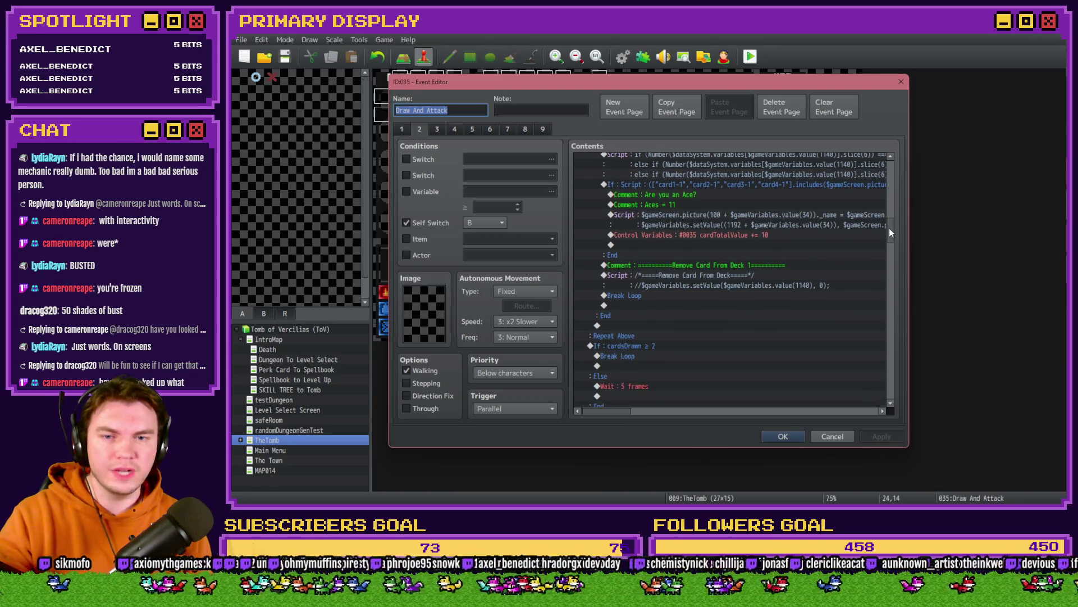
scroll(889, 228, "down", 2)
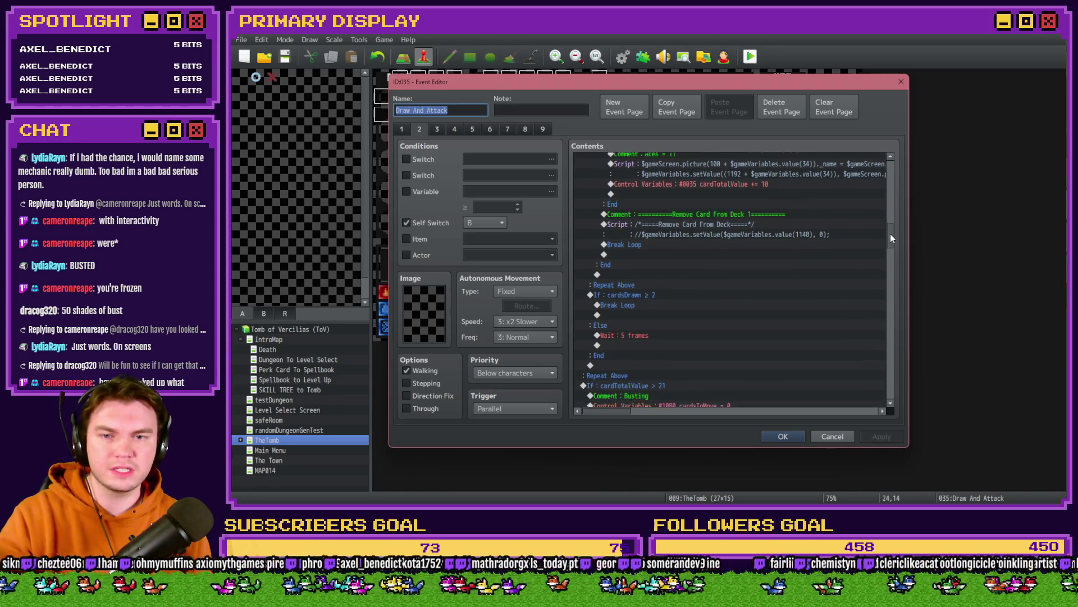
left_click_drag(891, 235, 891, 257)
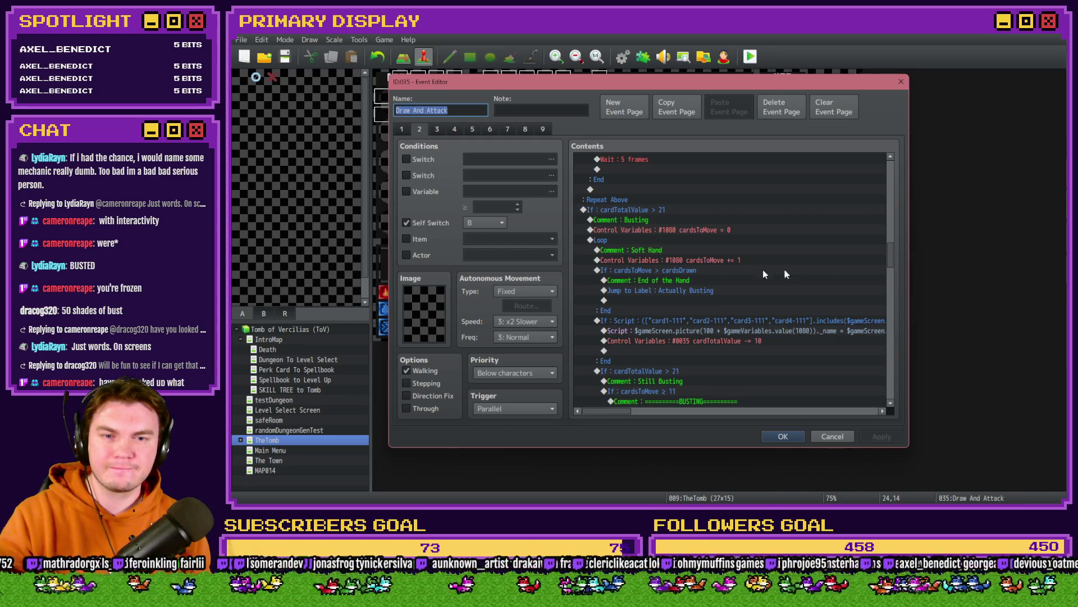
left_click_drag(893, 257, 895, 322)
left_click(642, 178)
left_click(642, 186)
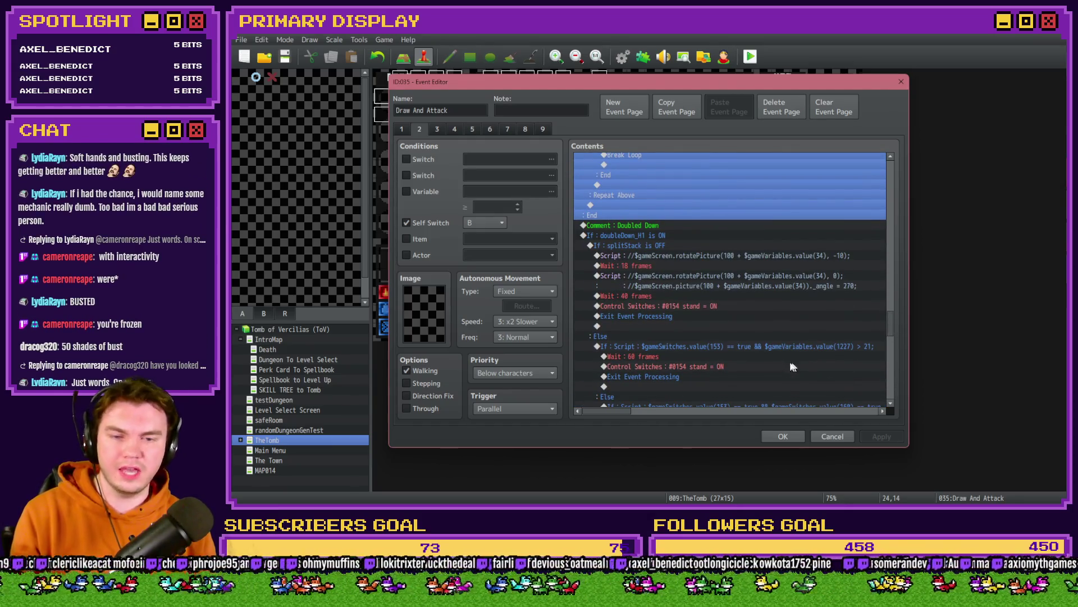
left_click(783, 436)
double_click(835, 333)
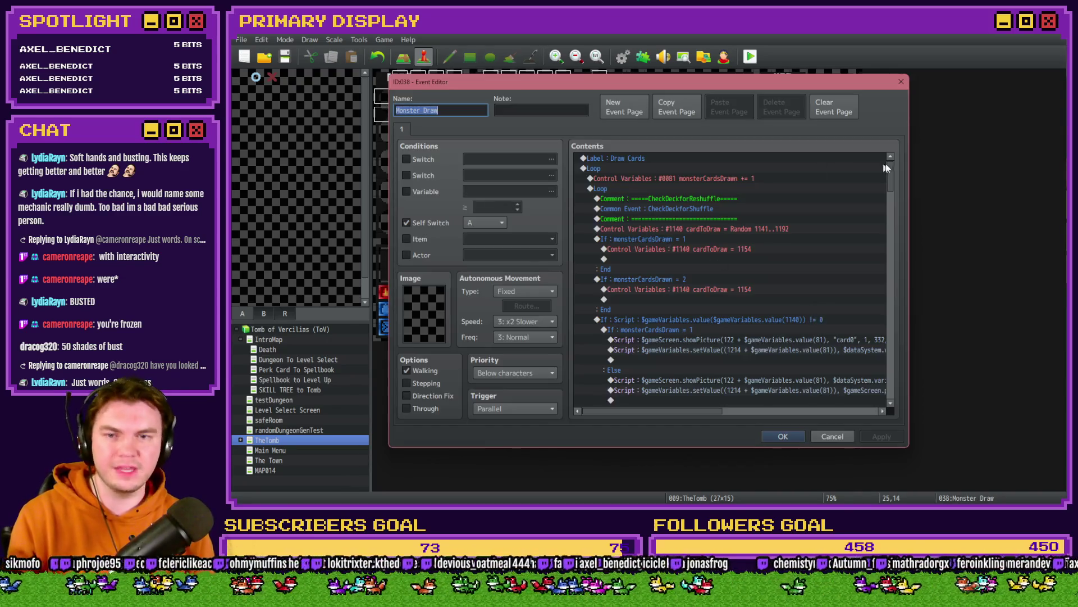
- Delete Monster Draw's Busting comment, divider comment and old busting If/Else branch
left_click_drag(897, 263, 904, 313)
left_click(646, 173)
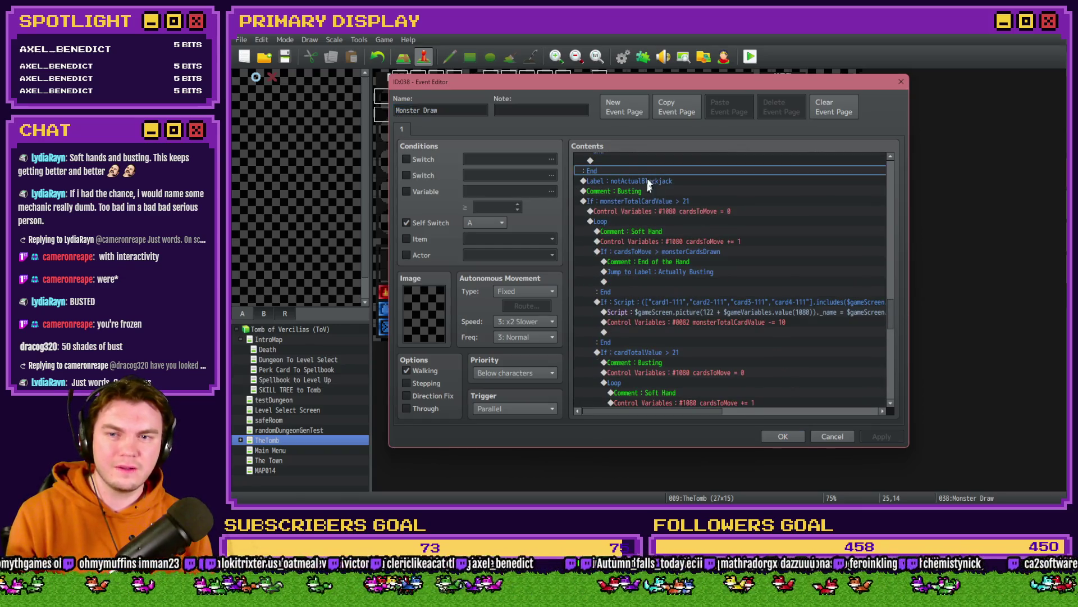
scroll(649, 210, "up", 3)
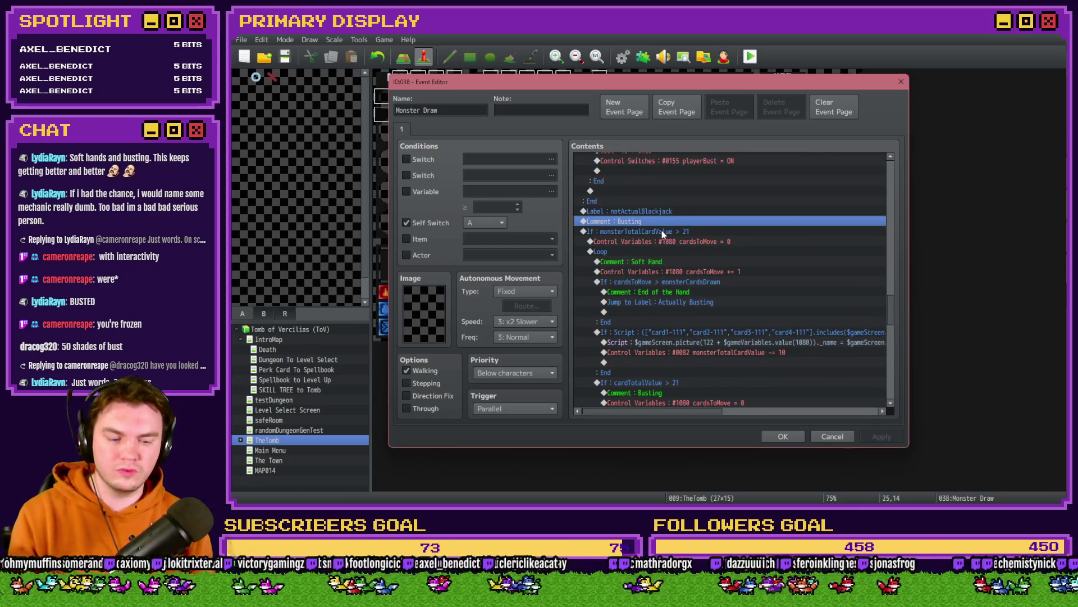
key("Delete")
key("Delete")
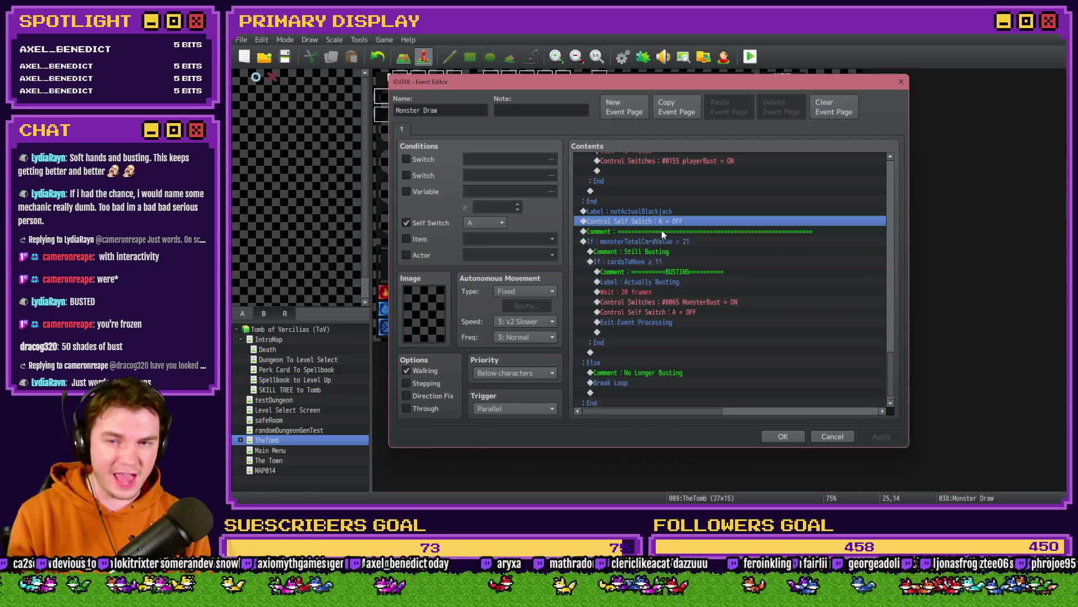
left_click(659, 232)
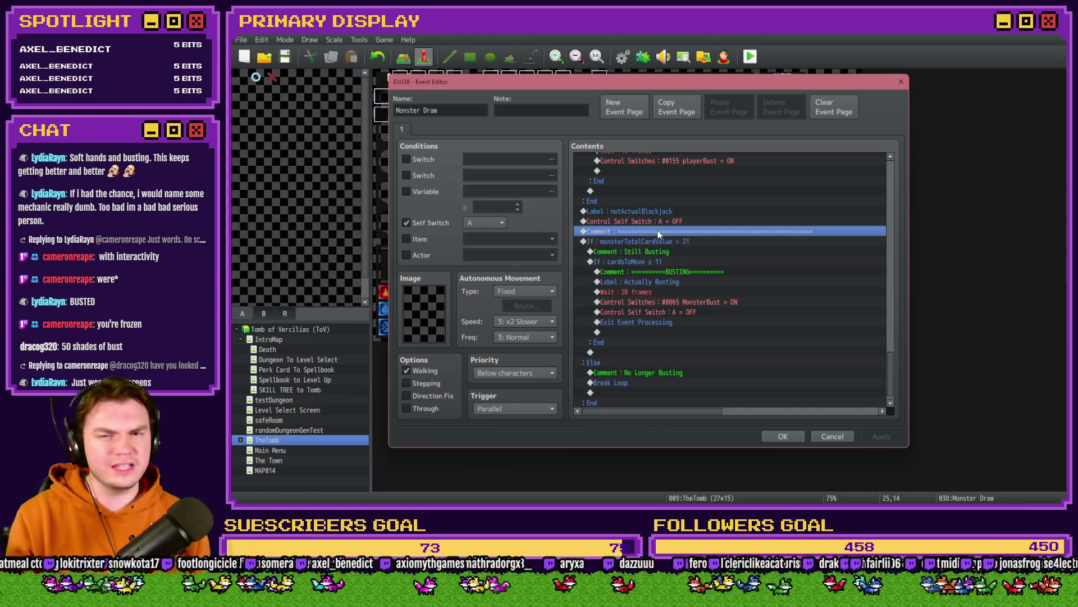
key("Delete")
key("Delete")
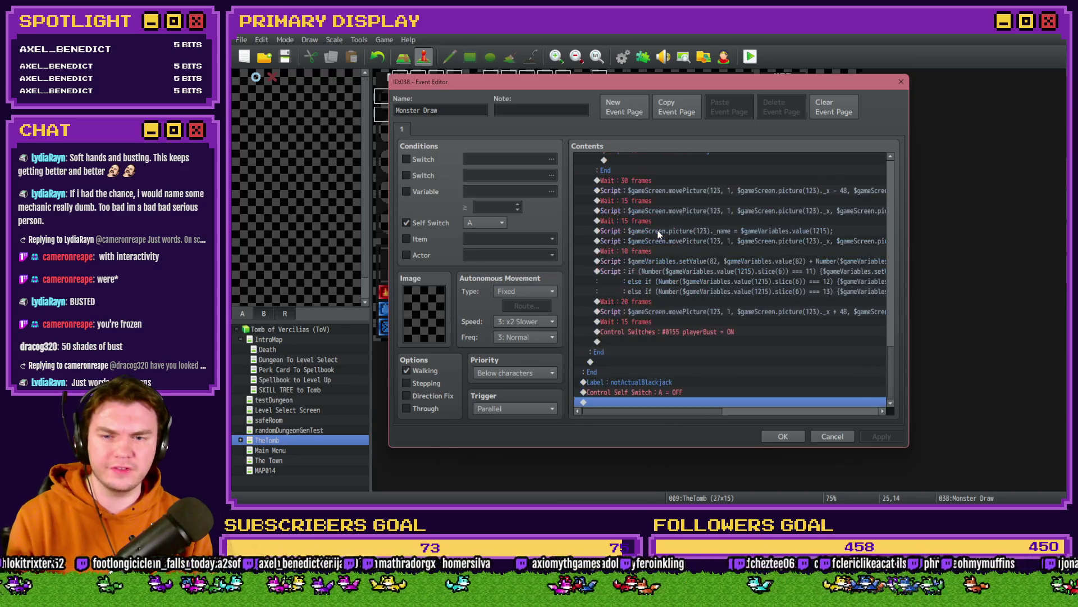
- Paste the copied cardTotalValue > 21 busting block in their place
left_click(666, 386)
key("Delete")
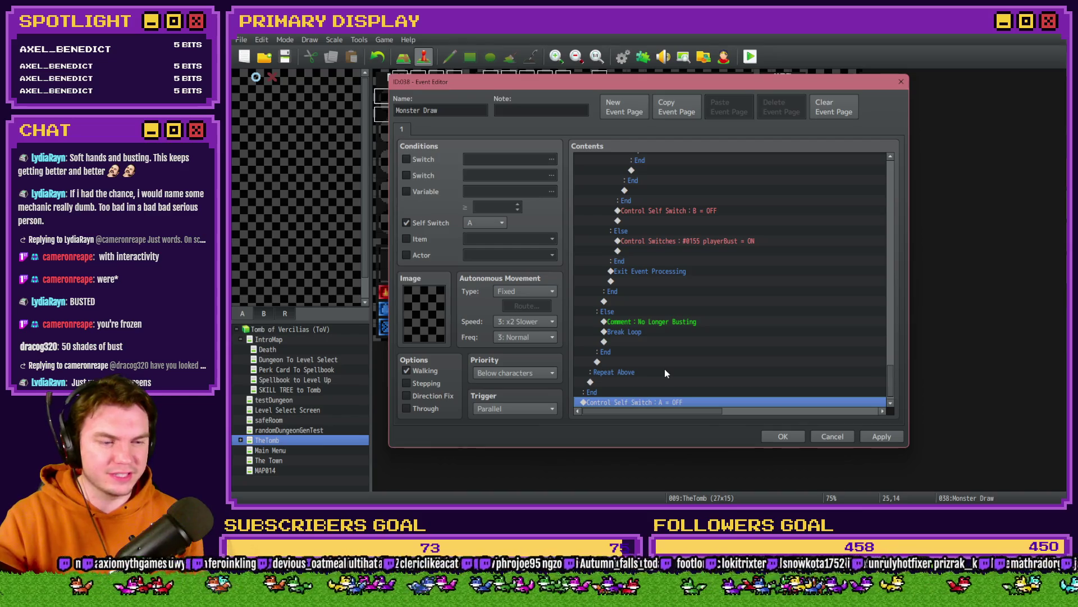
scroll(652, 366, "up", 10)
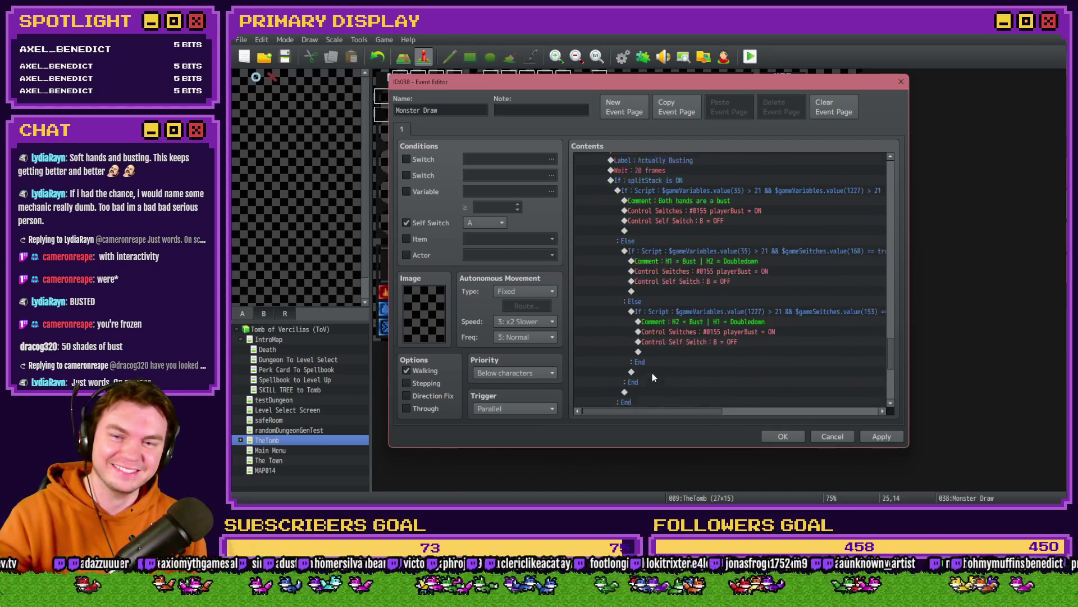
scroll(652, 374, "up", 4)
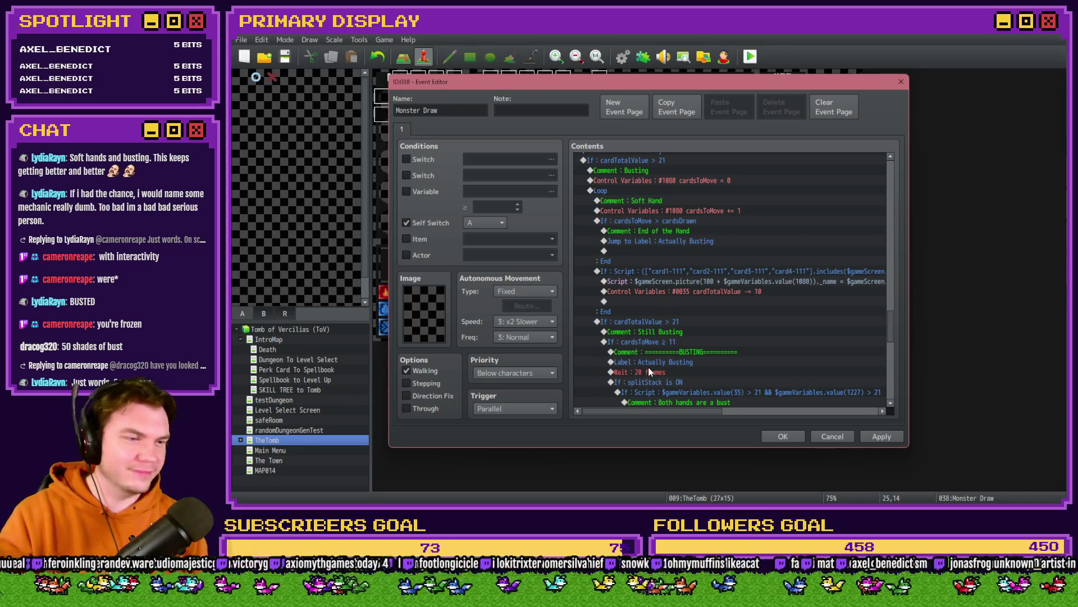
double_click(650, 321)
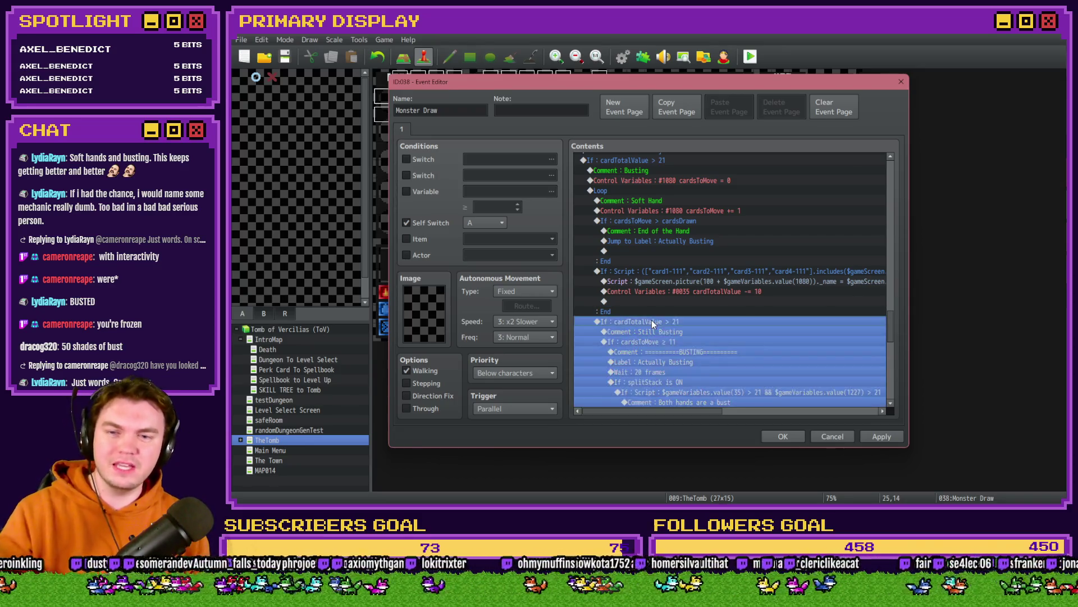
- Change the first pasted condition's variable to monsterTotalCardValue
left_click(703, 232)
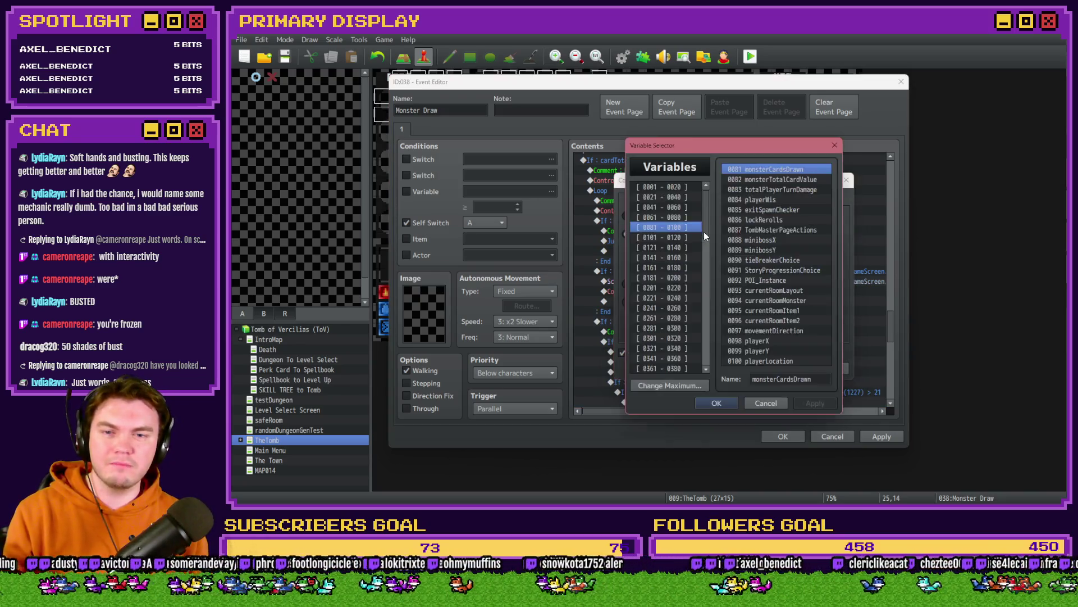
double_click(764, 180)
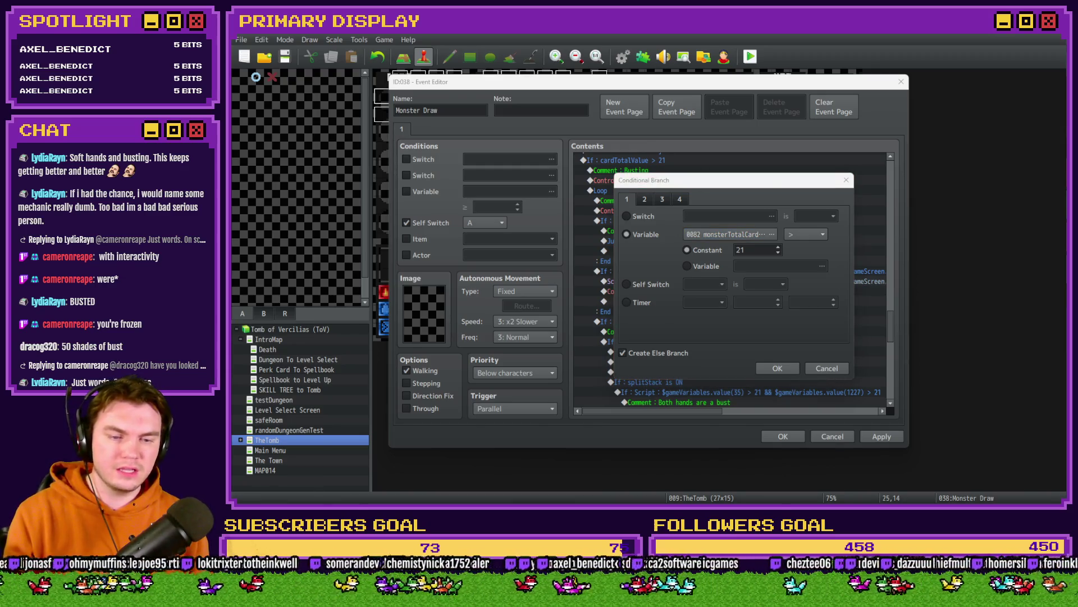
left_click(770, 367)
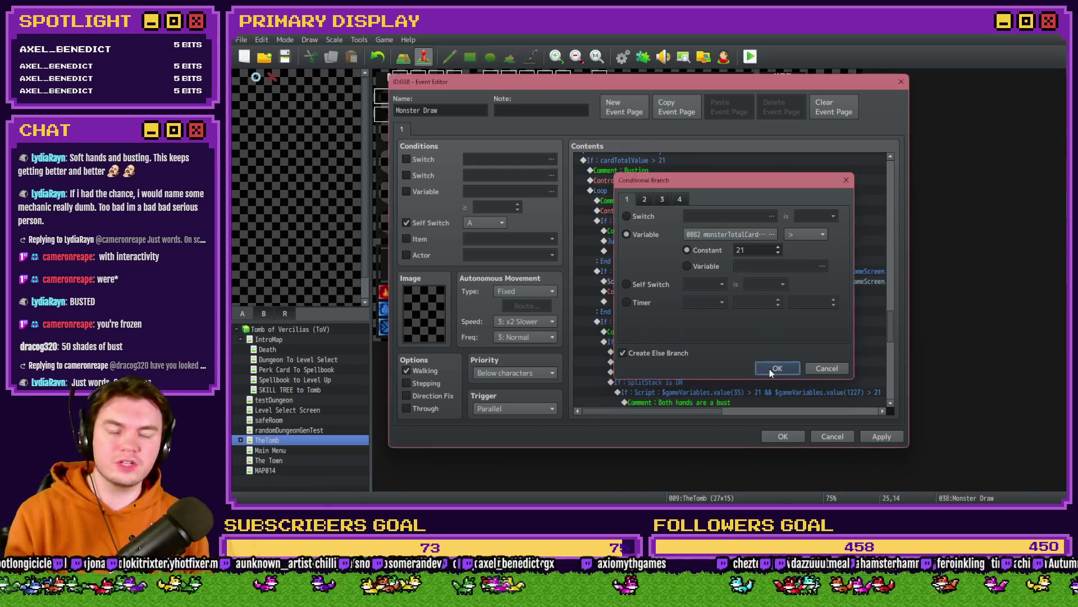
- Switch the second cardTotalValue > 21 condition to monsterTotalCardValue > 21 as well
scroll(766, 366, "down", 2)
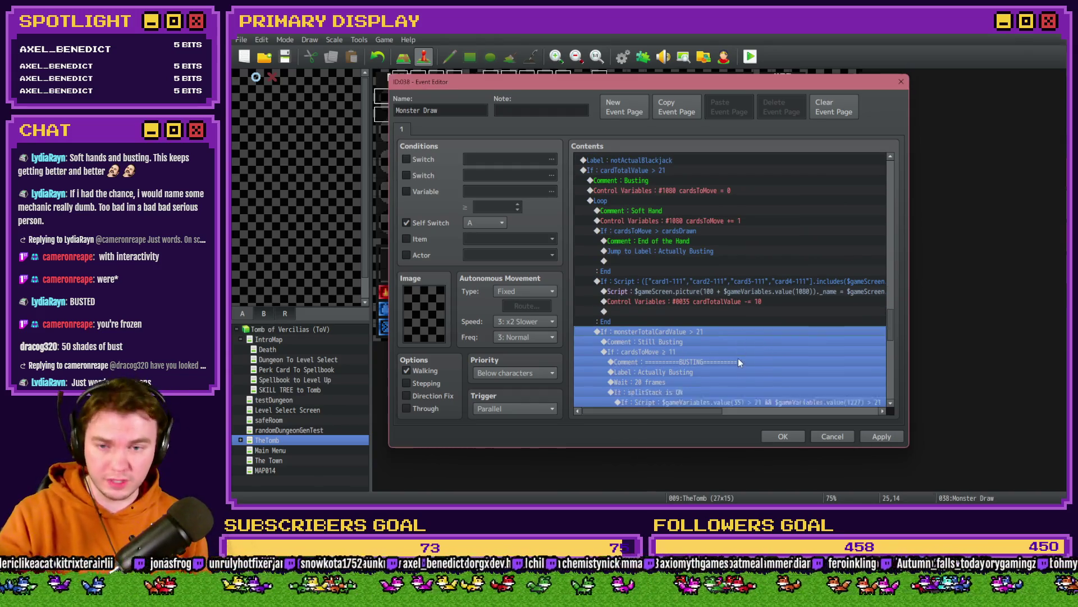
left_click(687, 320)
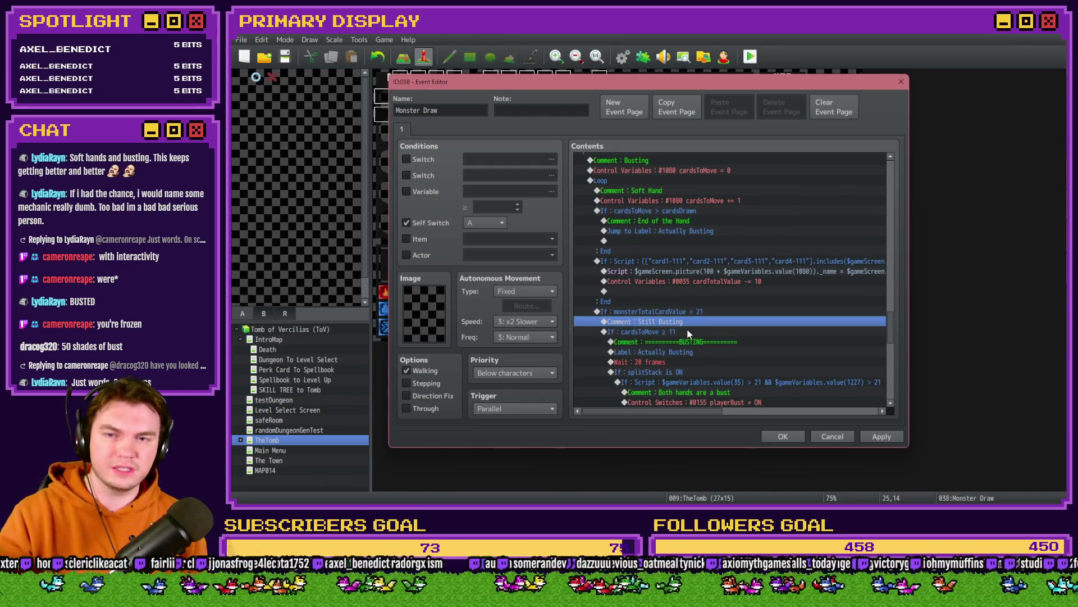
scroll(688, 333, "up", 2)
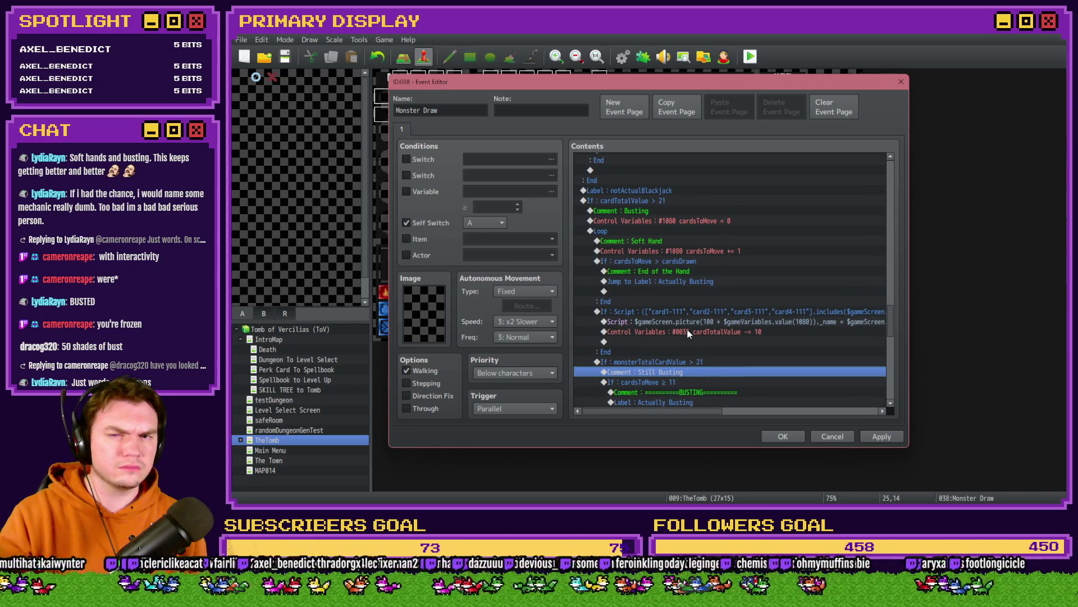
double_click(652, 200)
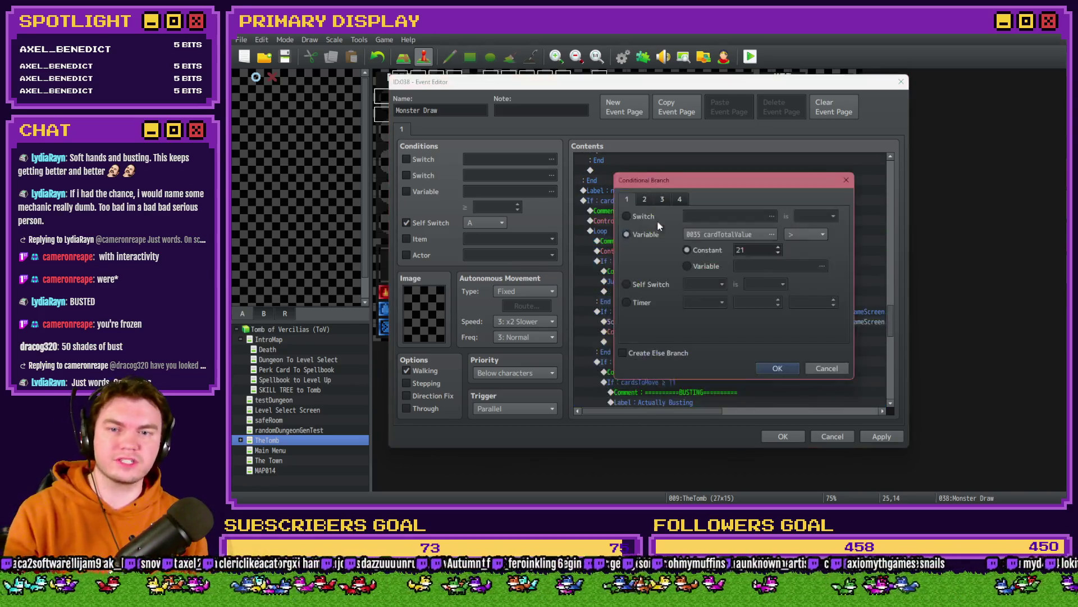
left_click(771, 234)
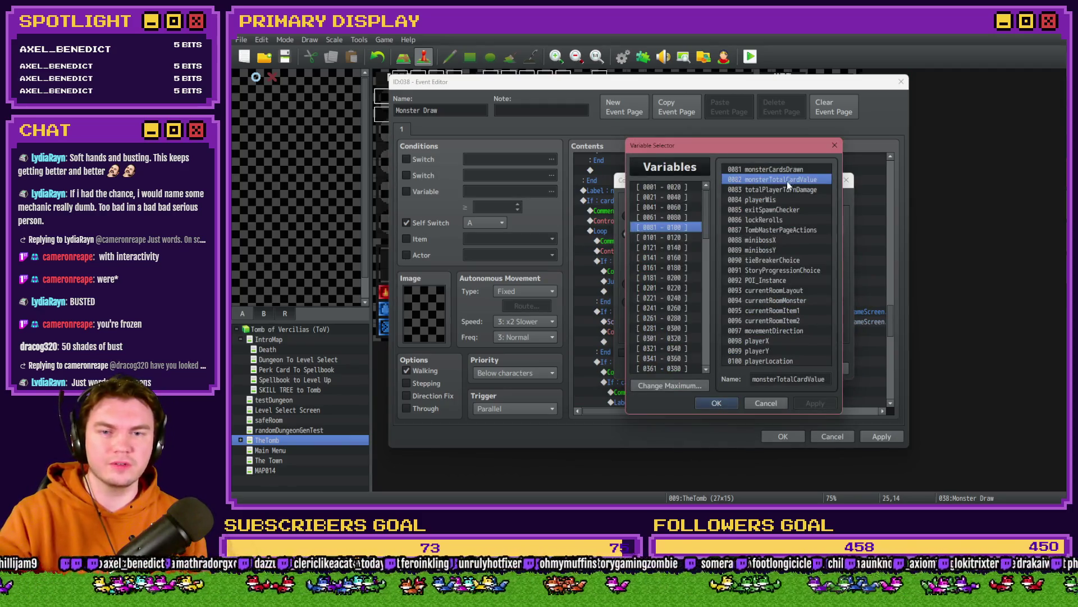
double_click(787, 182)
left_click(777, 368)
scroll(669, 354, "up", 2)
scroll(668, 351, "down", 1)
left_click(664, 302)
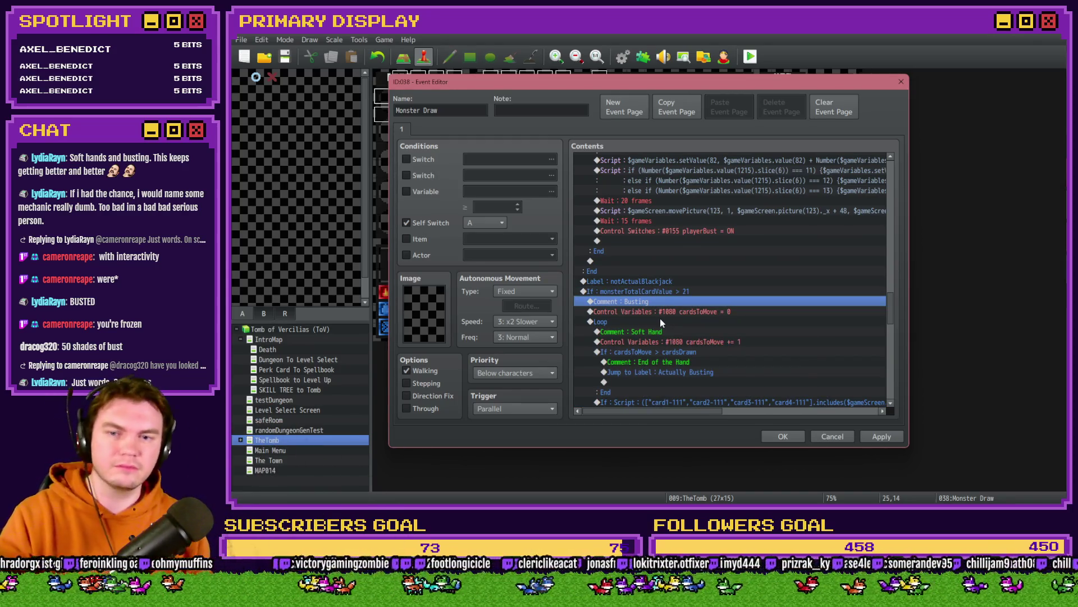
left_click(681, 311)
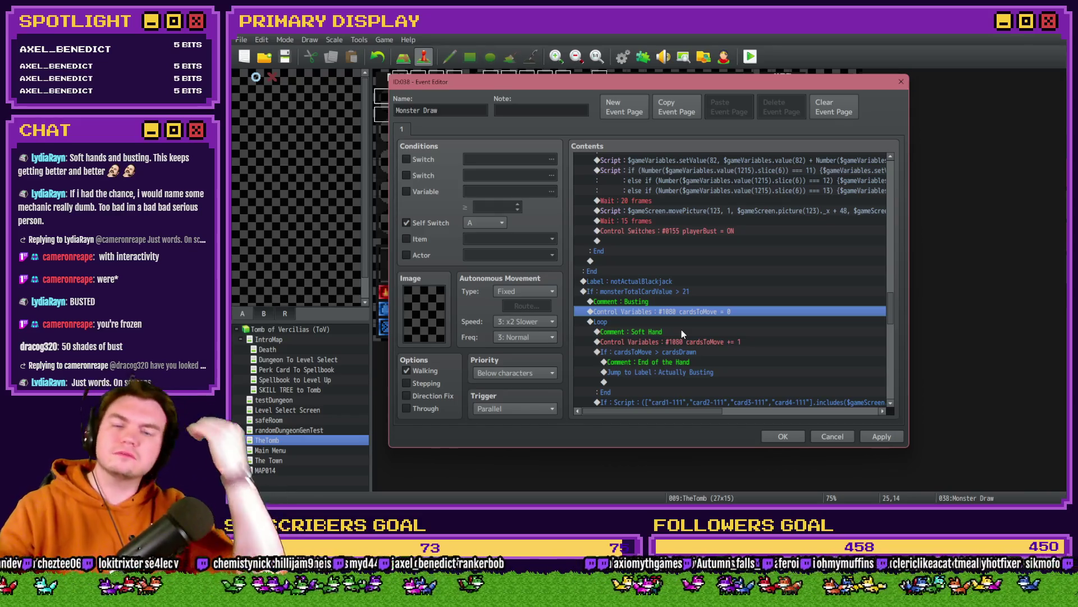
- Change the loop's cardsToMove = 0 reset to monsterCardsDrawn = 0
double_click(677, 312)
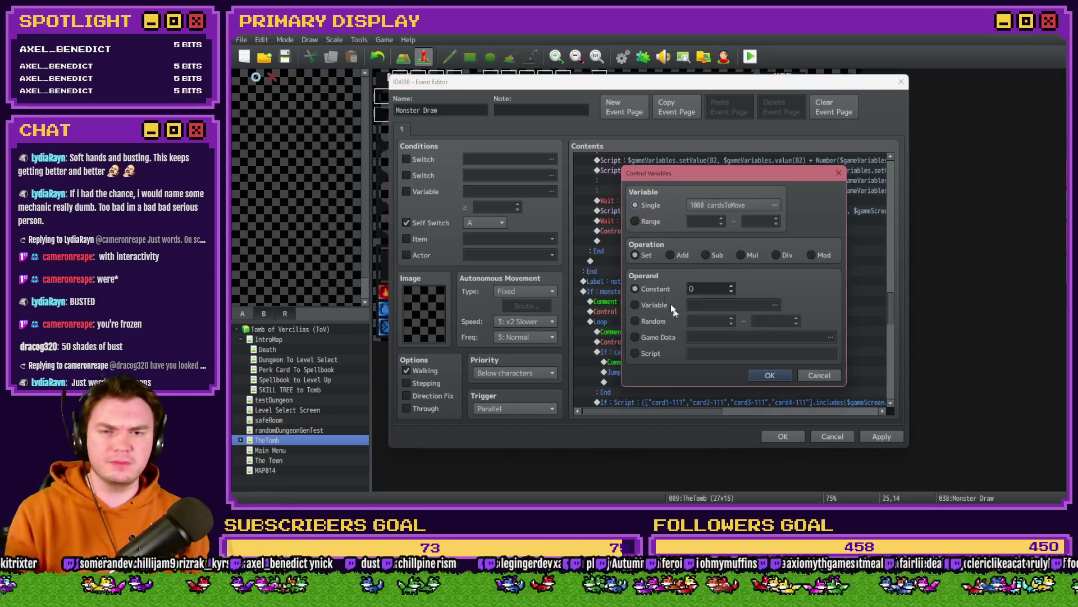
left_click(716, 211)
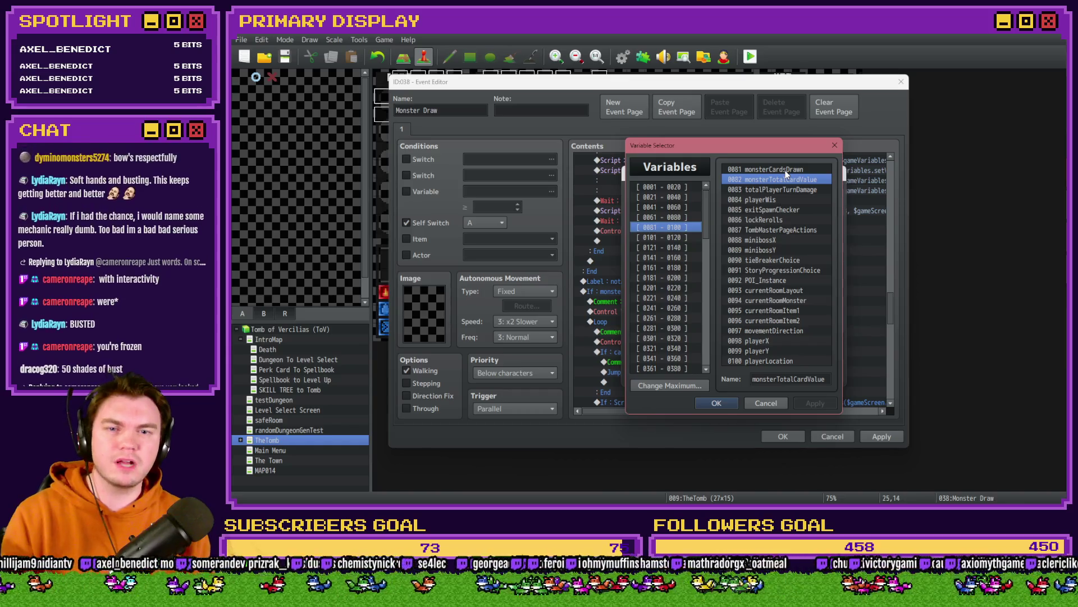
double_click(785, 170)
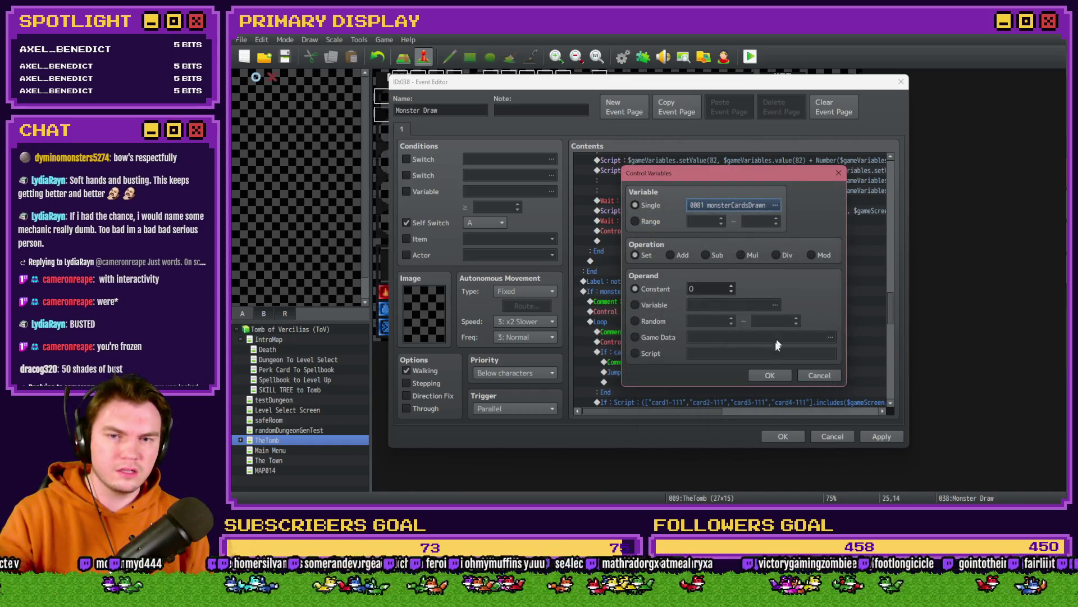
left_click(765, 379)
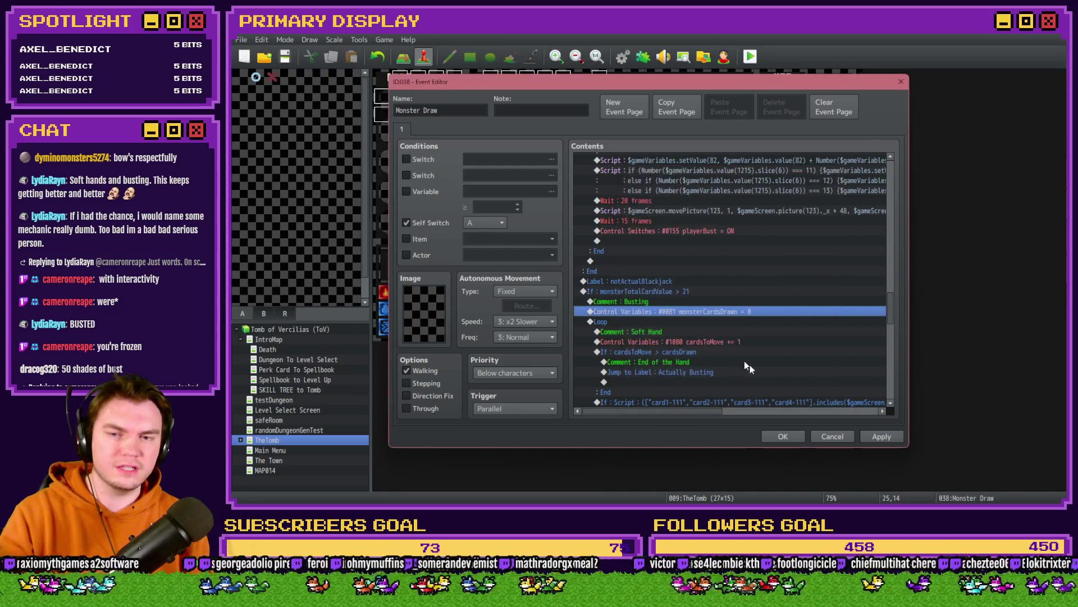
- Change the loop's cardsToMove += 1 increment to monsterCardsDrawn += 1
left_click(657, 321)
left_click(656, 332)
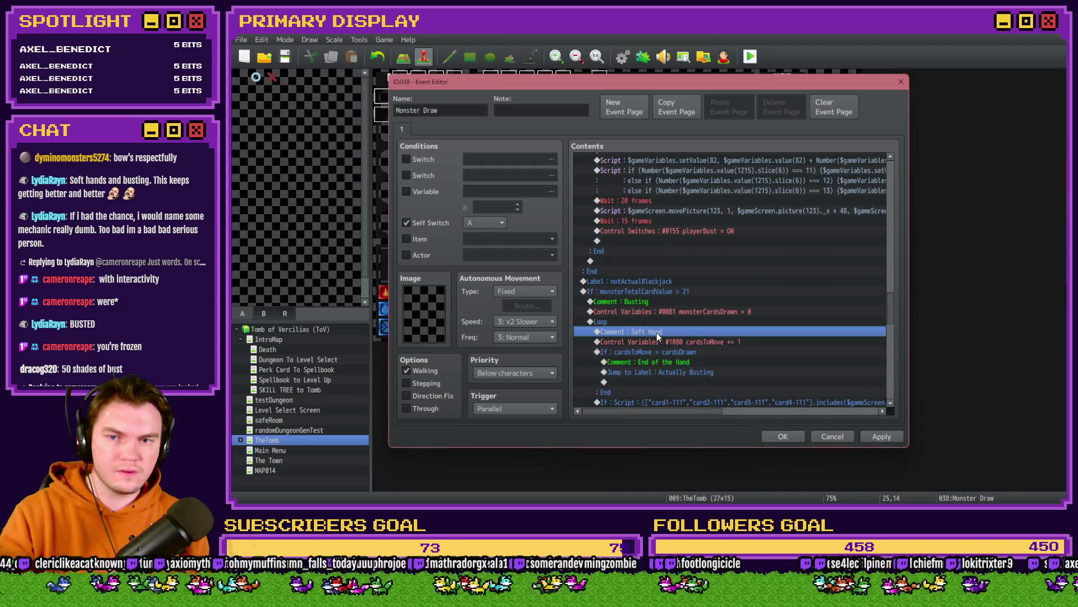
left_click(656, 342)
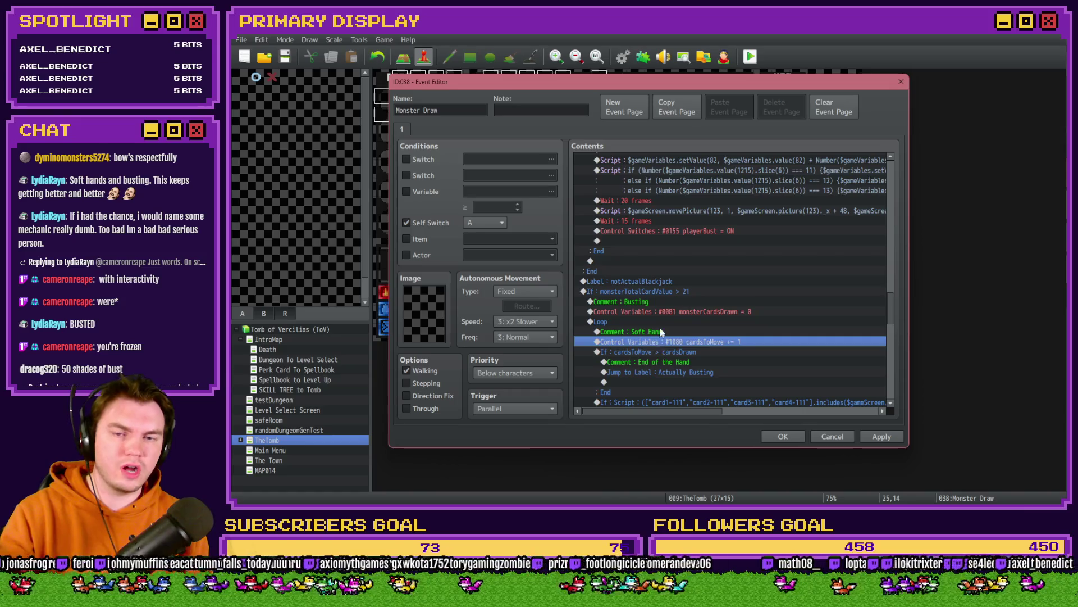
scroll(654, 343, "down", 2)
key("Return")
left_click(729, 207)
left_click(715, 416)
left_click(757, 373)
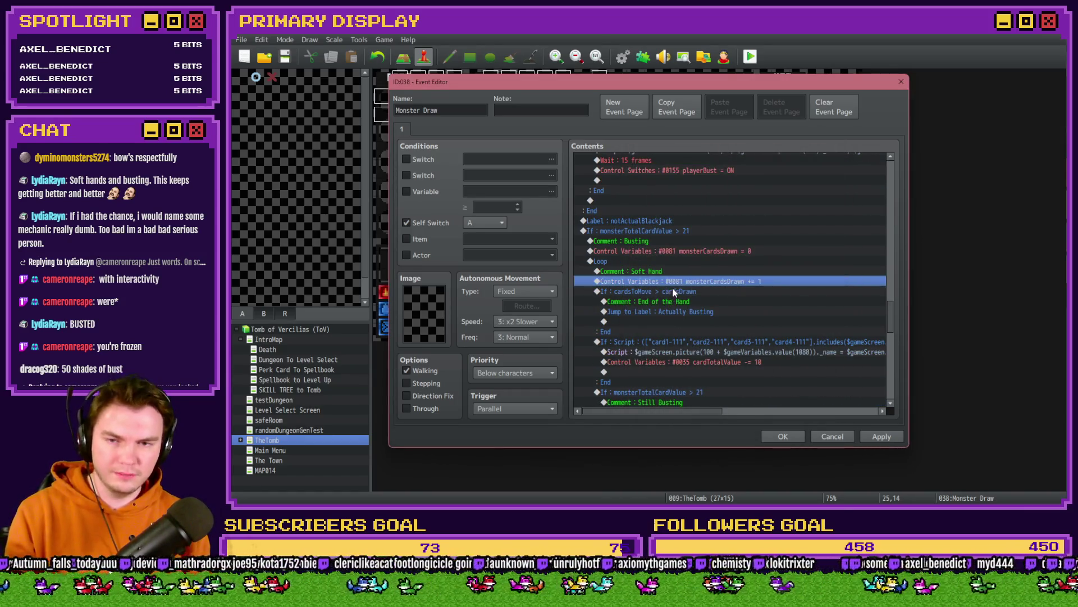
- Switch to the Moonwood Games Discord #general channel in the browser
left_click(673, 294)
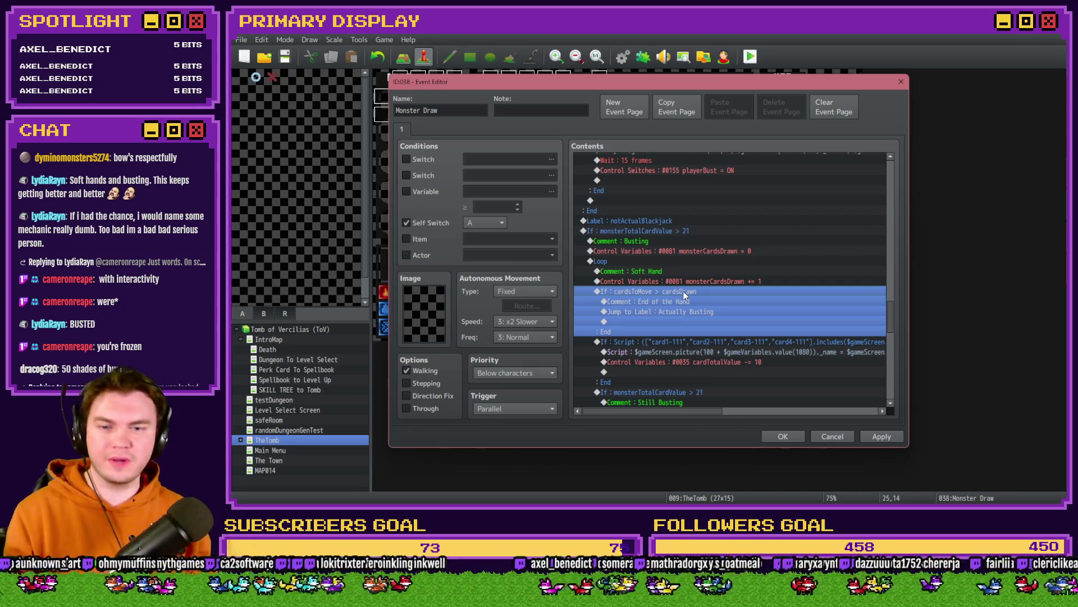
key("alt+Tab")
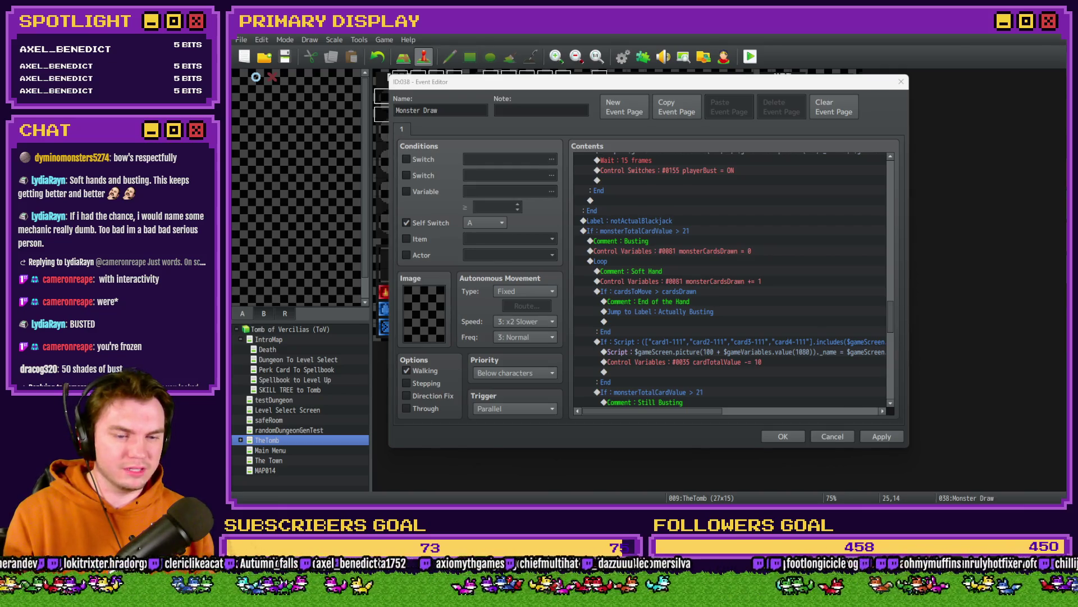
key("alt+Tab")
key("ctrl+Tab")
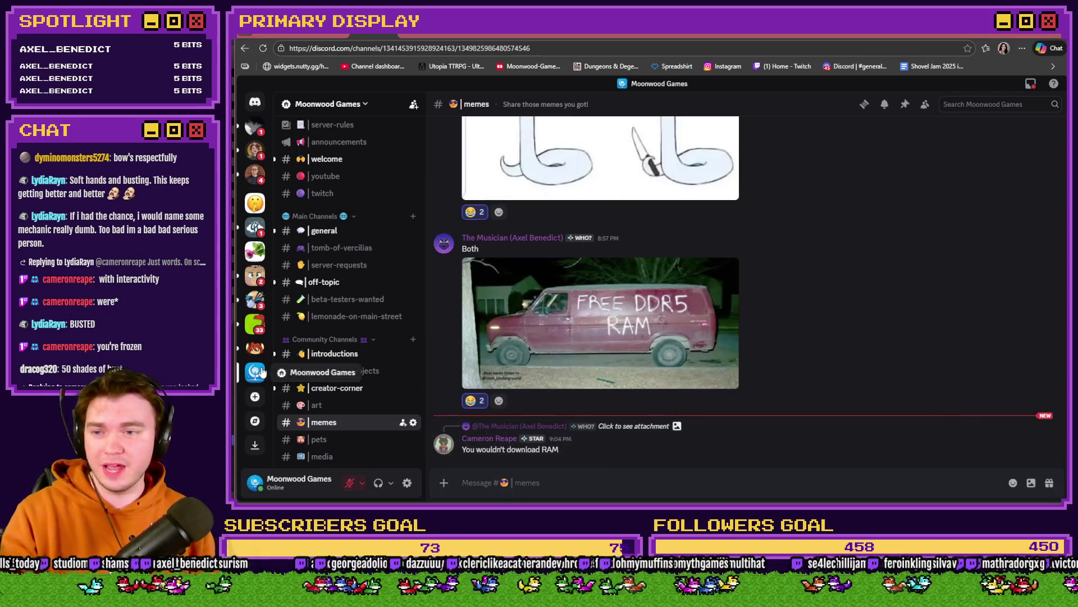
left_click(360, 231)
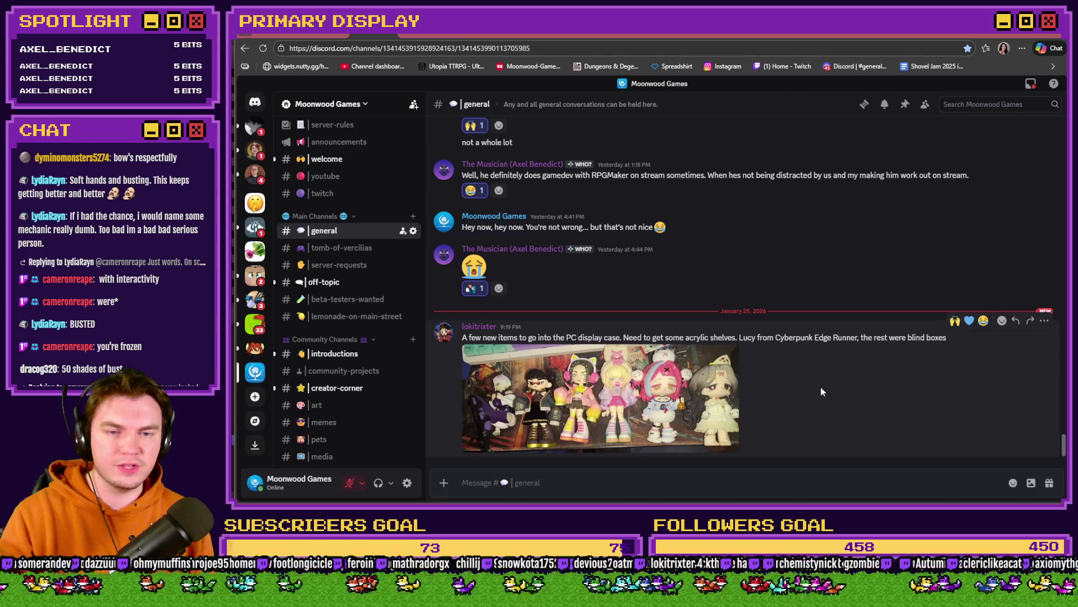
- View the figurine photo enlarged, add a 🙌 reaction to it, and return to RPG Maker
left_click(652, 397)
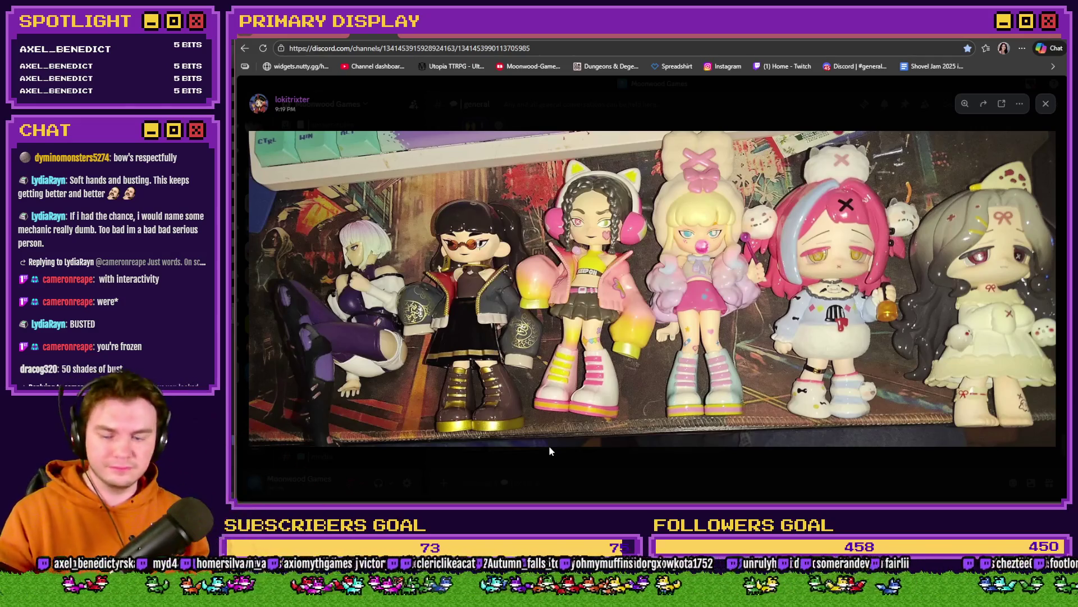
left_click(548, 446)
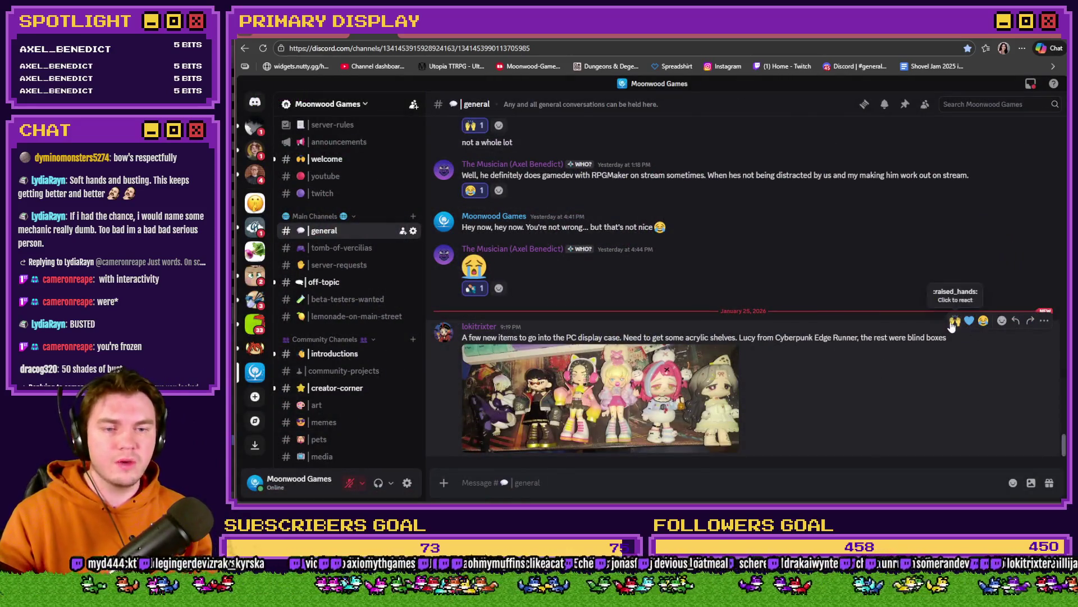
left_click(953, 323)
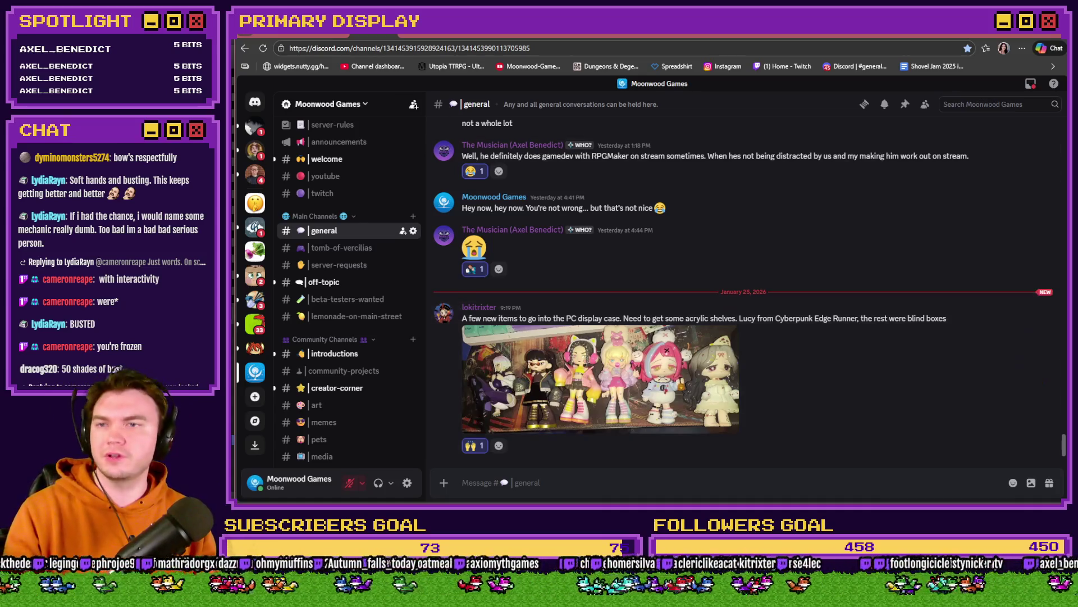
left_click(335, 36)
key("alt+Tab")
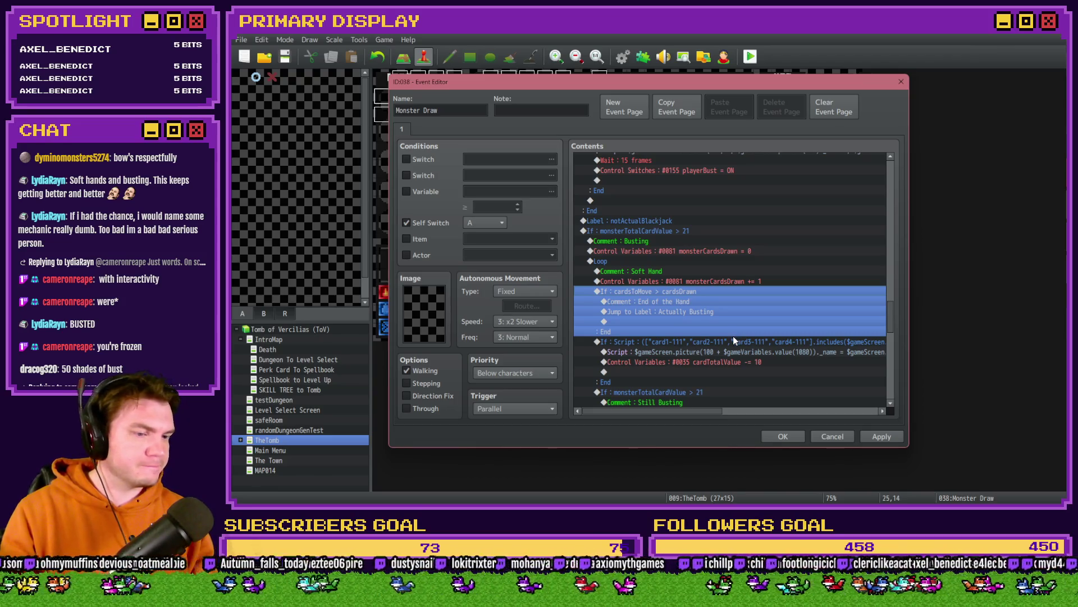
- Inspect the cardsToMove > cardsDrawn branch condition without changing it
double_click(676, 294)
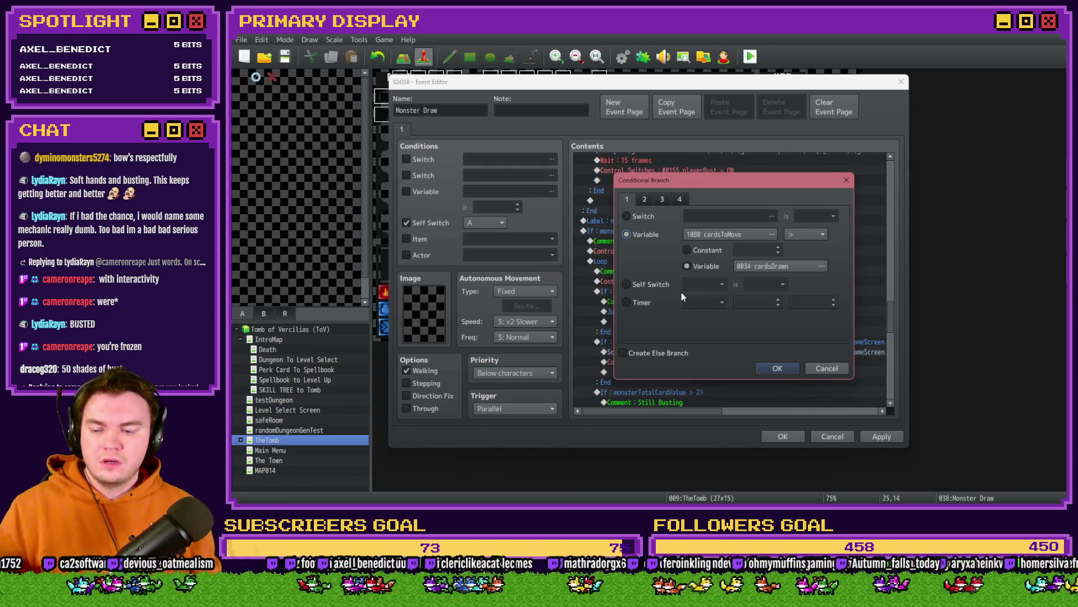
left_click(827, 369)
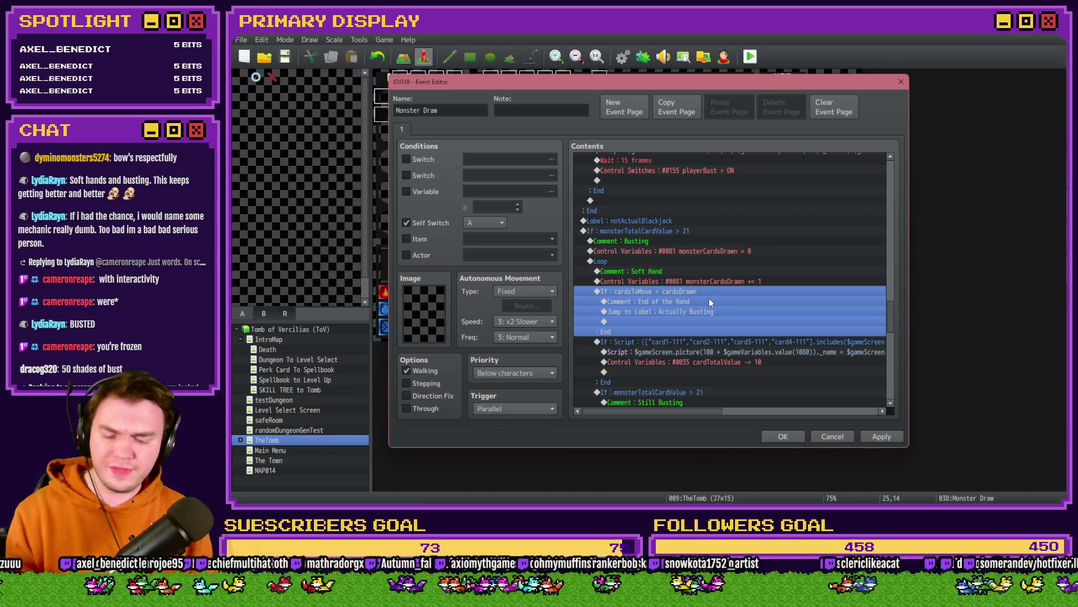
double_click(709, 298)
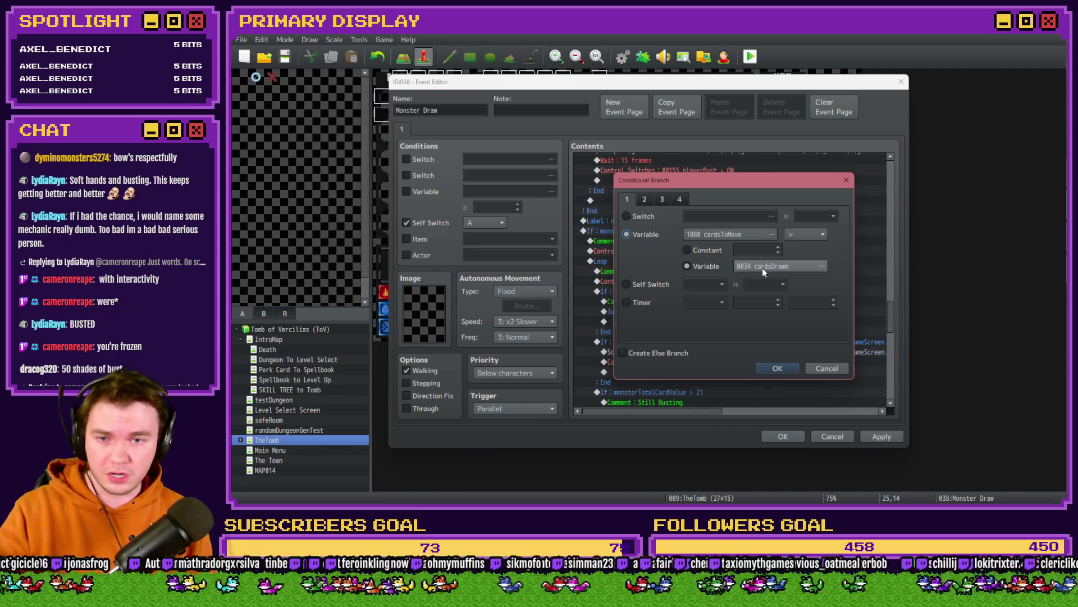
left_click(777, 368)
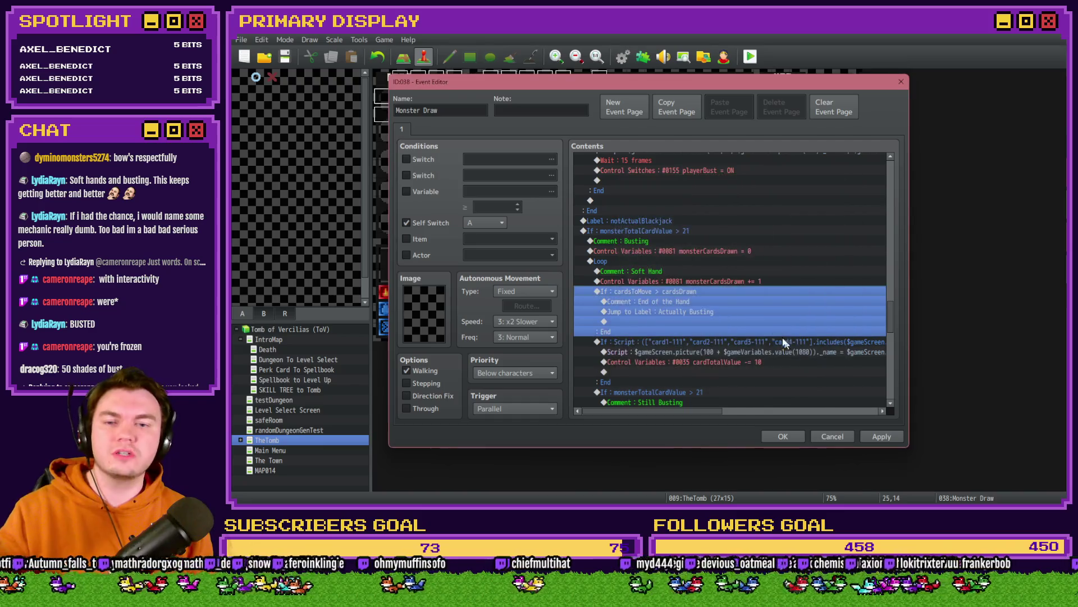
- Set the loop's reset command back to cardsToMove = 0
left_click(738, 250)
double_click(737, 251)
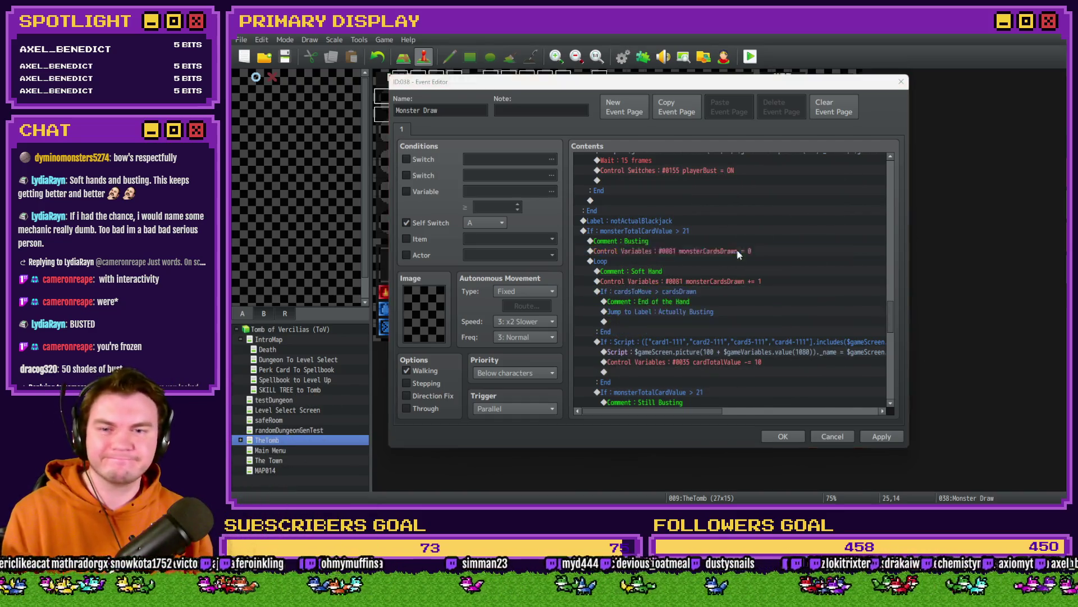
left_click(741, 205)
scroll(705, 313, "down", 10)
left_click(687, 310)
key("Down")
key("Down")
key("Down")
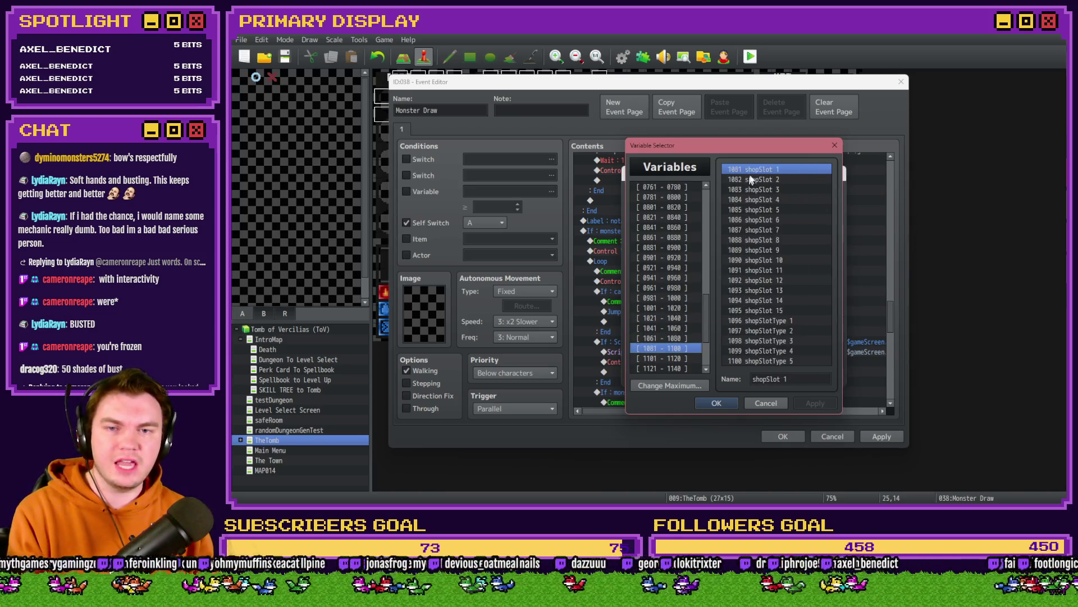
key("Up")
double_click(753, 359)
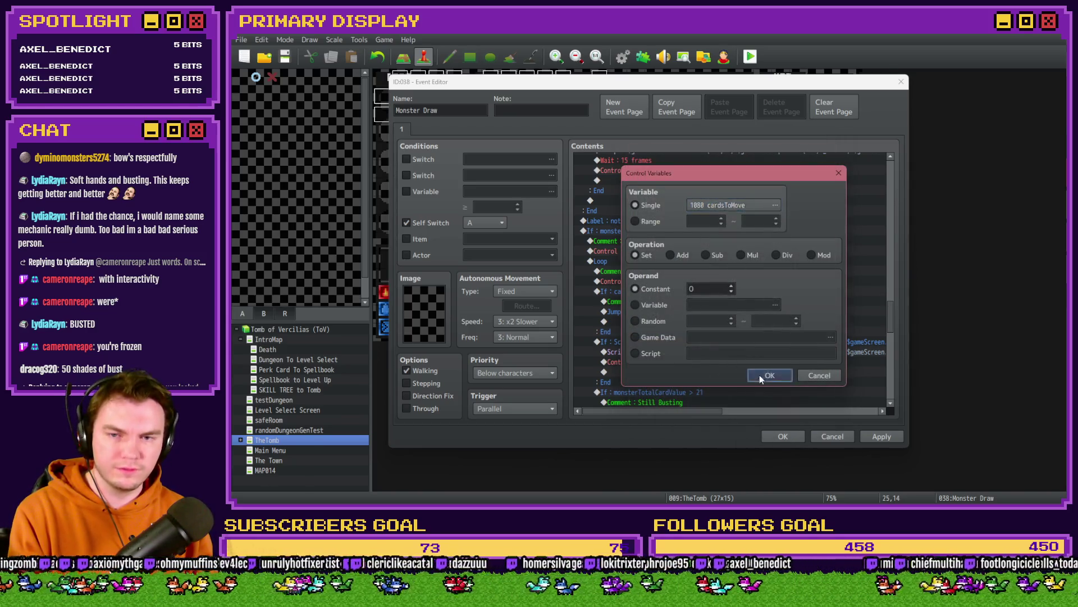
left_click(760, 375)
- Set the loop's increment command back to cardsToMove += 1
double_click(719, 284)
left_click(736, 204)
left_click(732, 404)
left_click(760, 374)
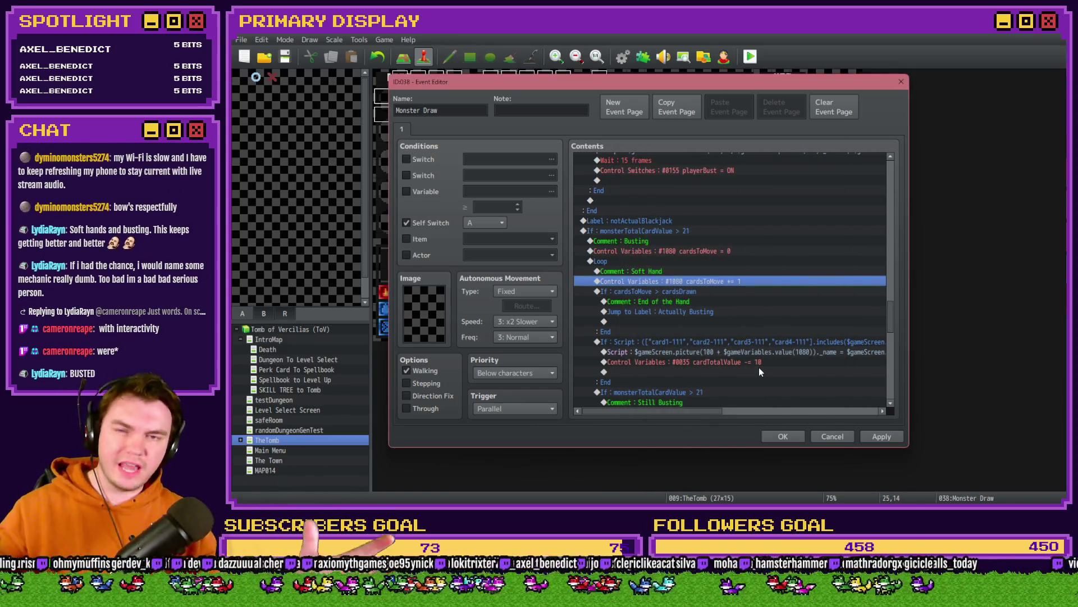
- Change the branch condition to Variable cardsToMove > Variable monsterCardsDrawn
left_click(696, 292)
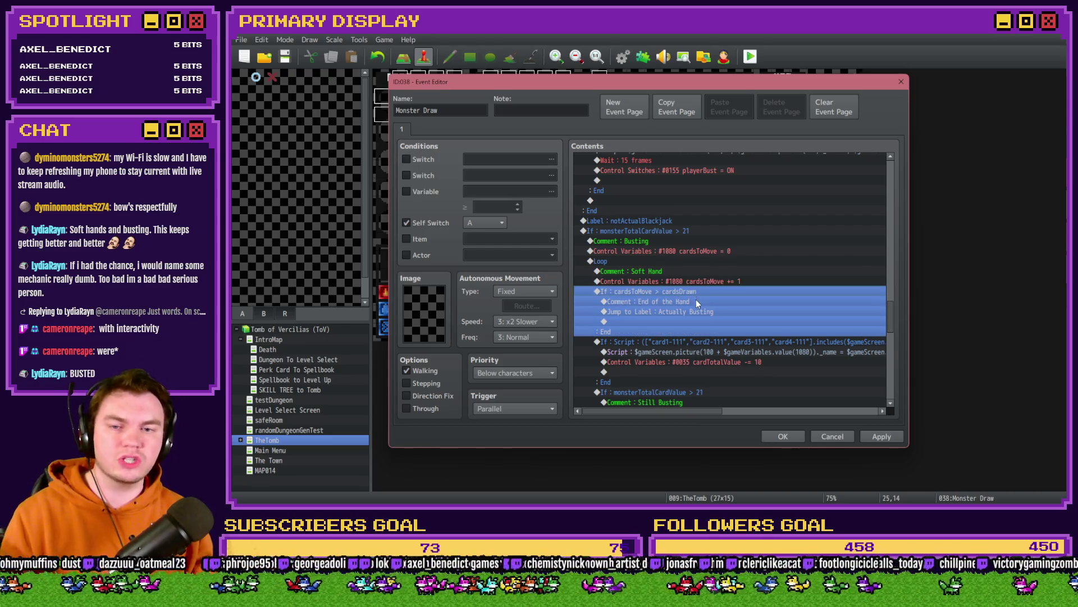
double_click(697, 293)
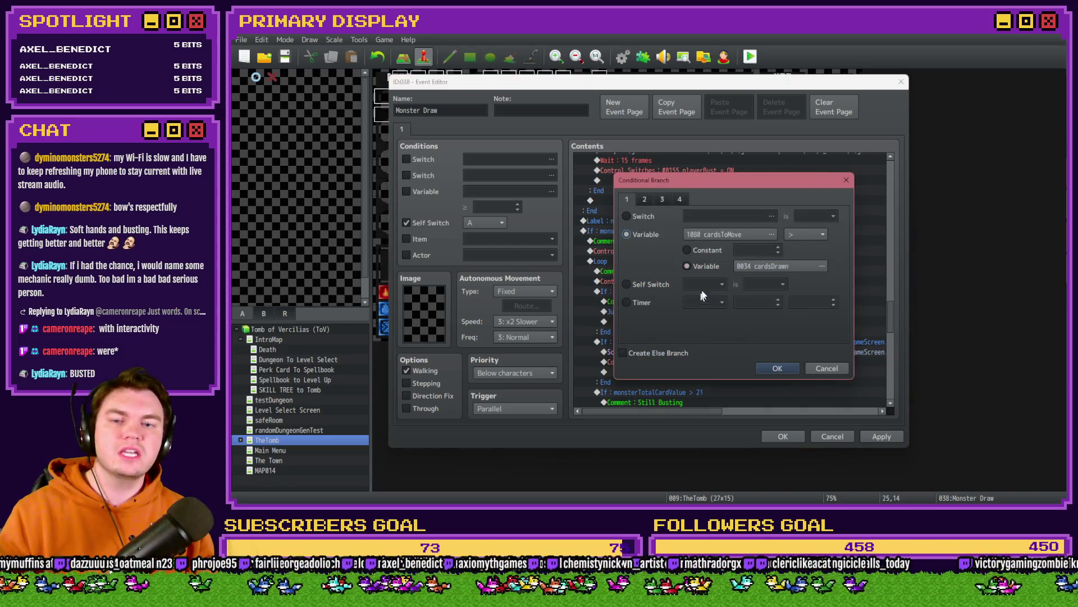
left_click(726, 236)
scroll(707, 200, "up", 5)
left_click_drag(702, 191, 702, 227)
double_click(768, 169)
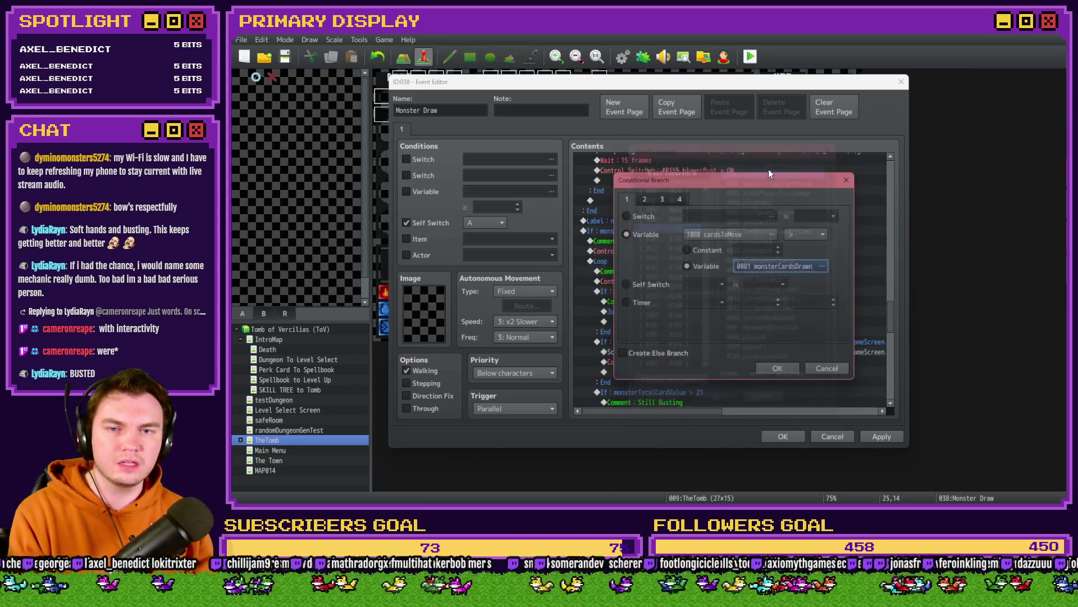
left_click(767, 367)
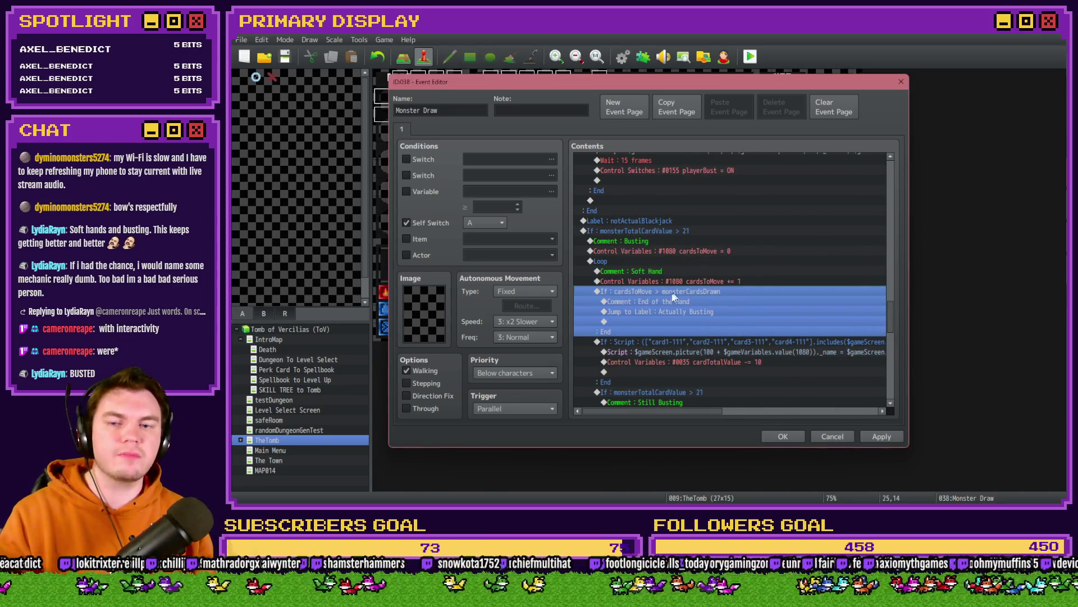
left_click(654, 301)
left_click(661, 310)
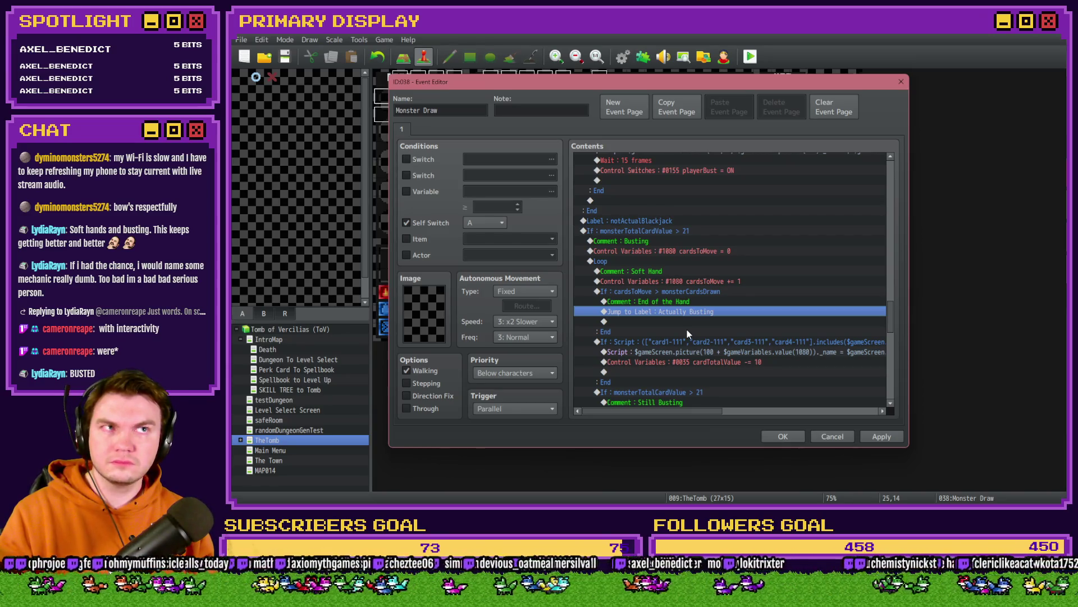
- Edit the If Script condition to read picture(122 + $gameVariables.value(1080)) instead of 100
scroll(686, 332, "down", 2)
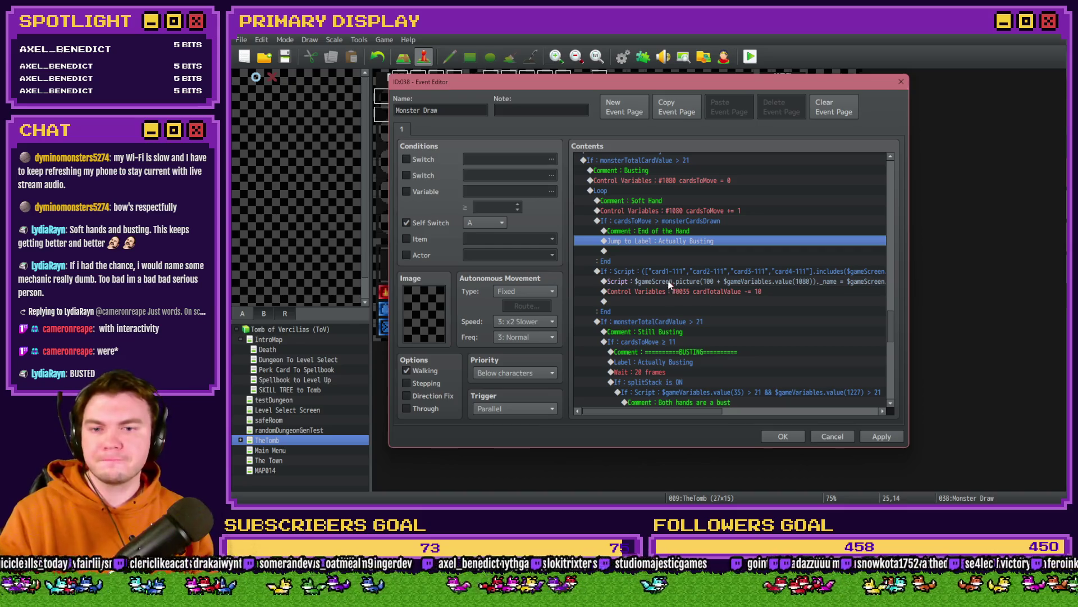
mouse_move(700, 411)
left_mouse_down()
mouse_move(790, 413)
mouse_move(658, 411)
left_mouse_up()
left_click(758, 274)
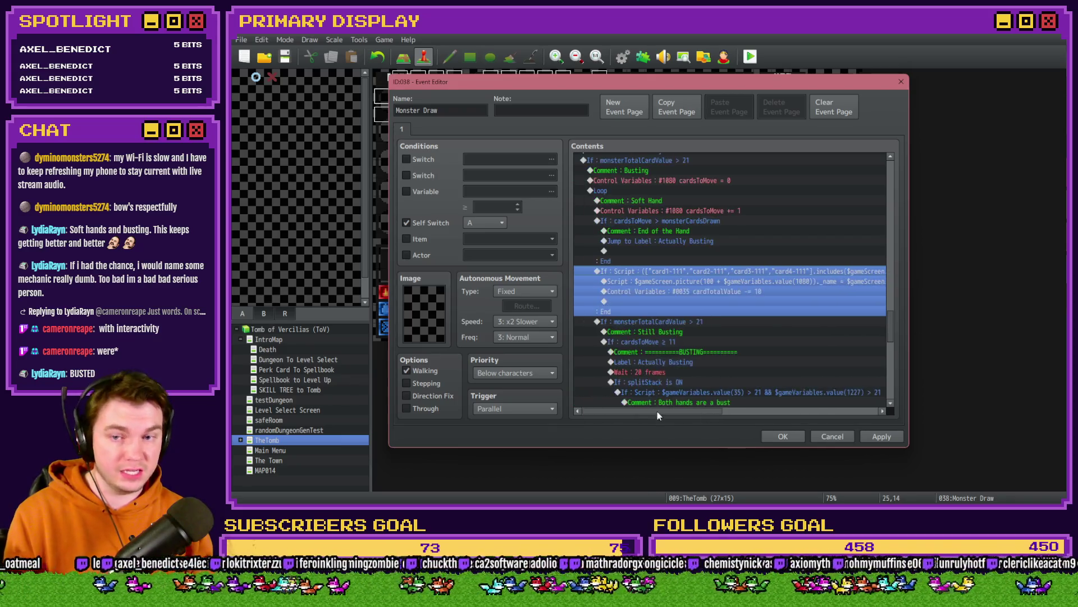
mouse_move(893, 315)
left_mouse_down()
mouse_move(903, 169)
mouse_move(905, 212)
left_mouse_up()
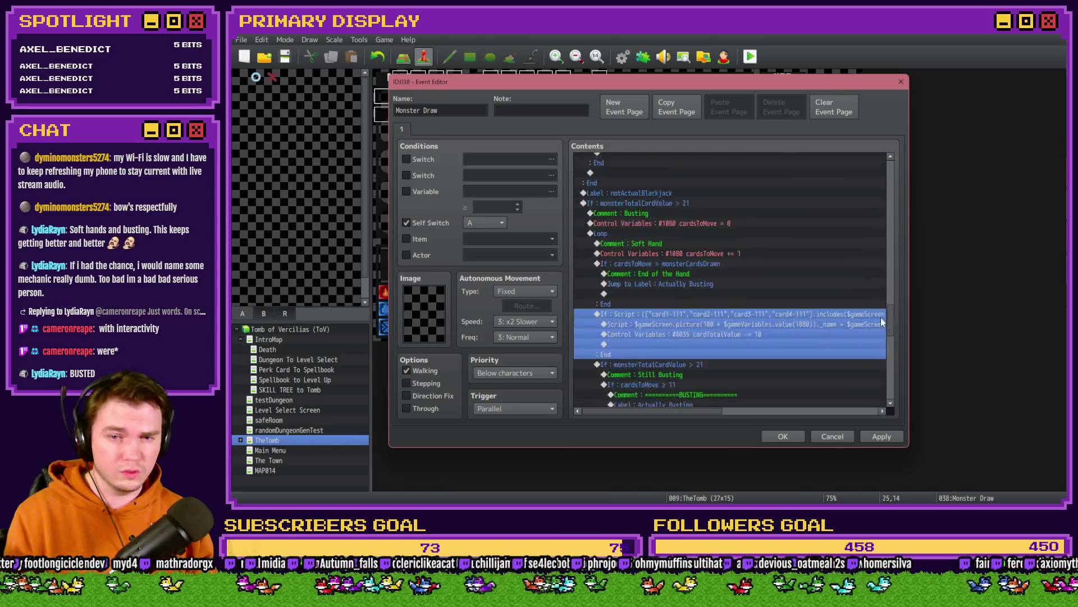
double_click(825, 313)
key("Tab")
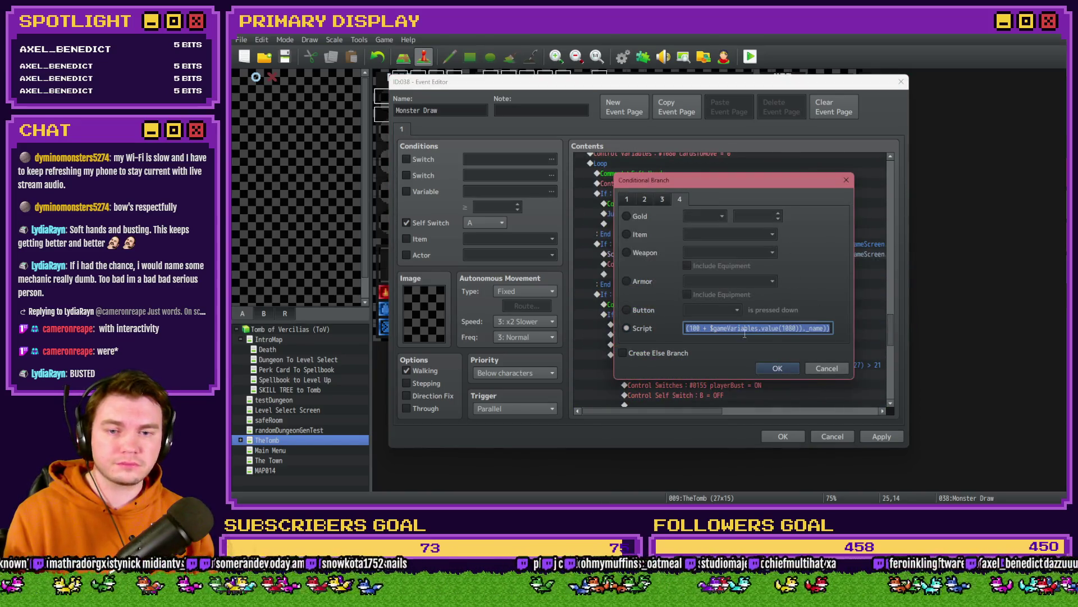
double_click(696, 329)
type("122")
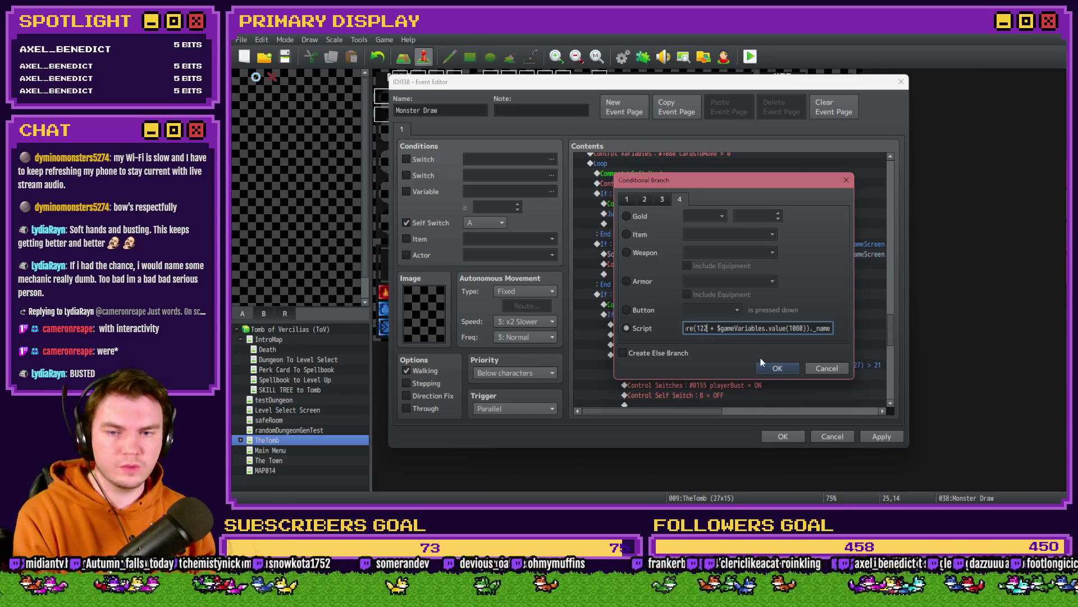
left_click(780, 368)
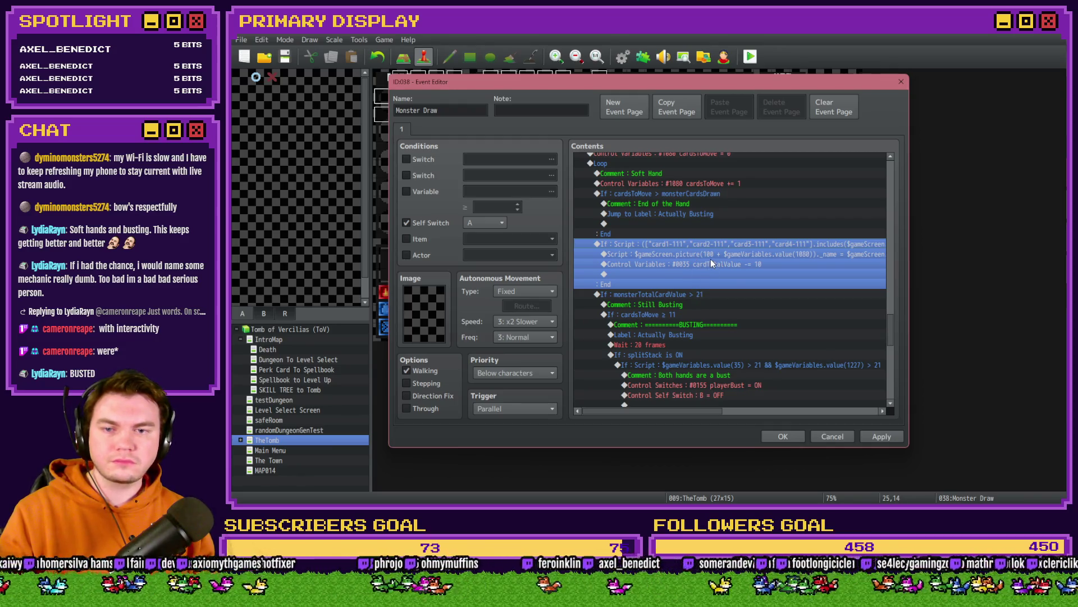
left_click(807, 255)
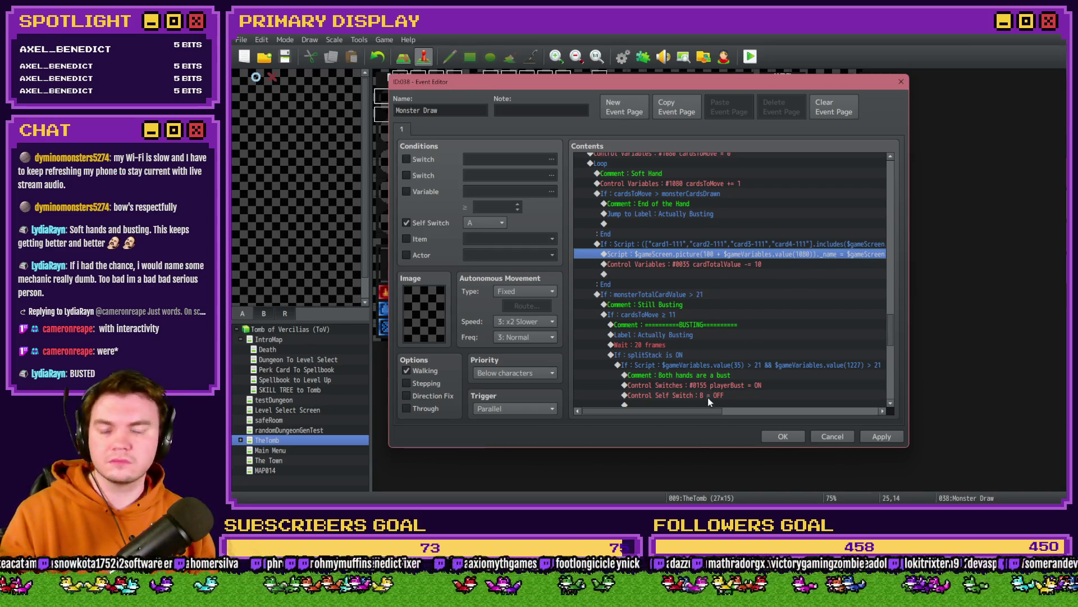
mouse_move(700, 412)
left_mouse_down()
mouse_move(831, 406)
mouse_move(720, 402)
left_mouse_up()
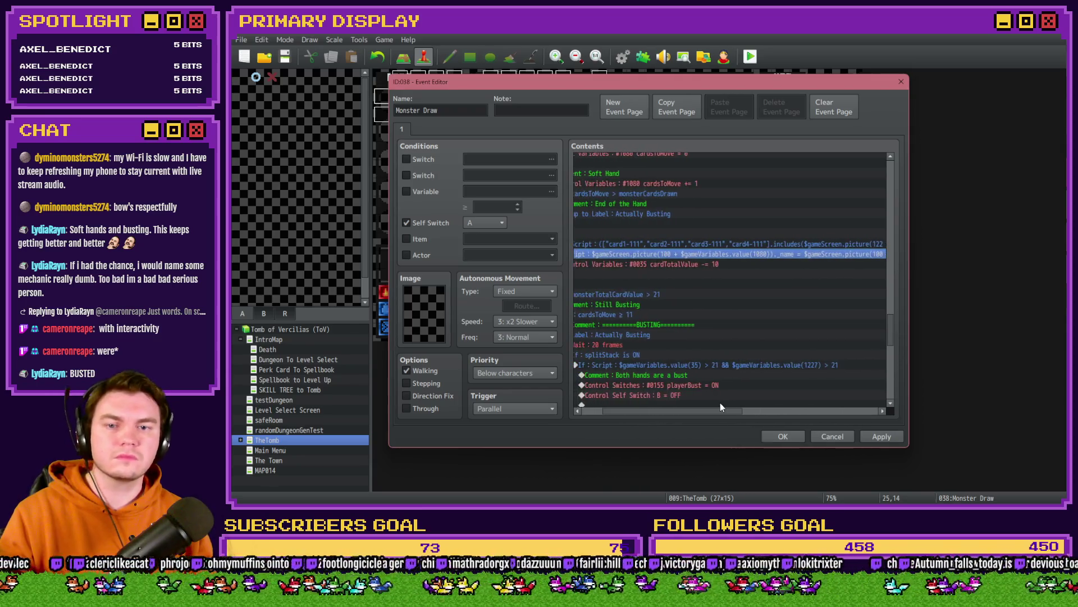
- Replace both 100s in the Script command's $gameScreen.picture(100 + …) calls with 122
double_click(706, 253)
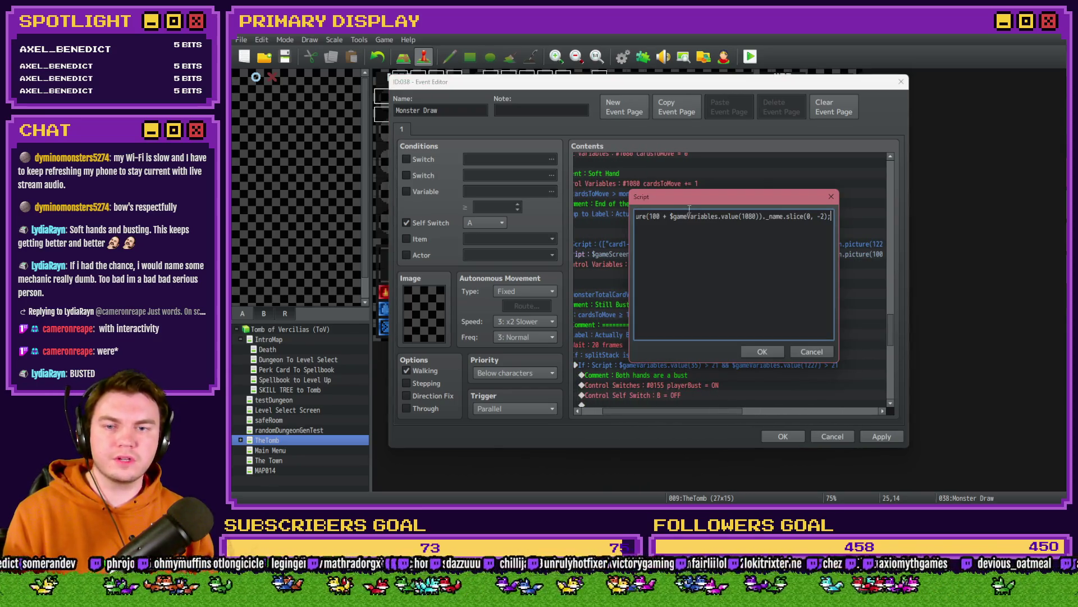
left_click(832, 352)
mouse_move(704, 410)
left_mouse_down()
mouse_move(797, 418)
mouse_move(685, 416)
left_mouse_up()
double_click(702, 254)
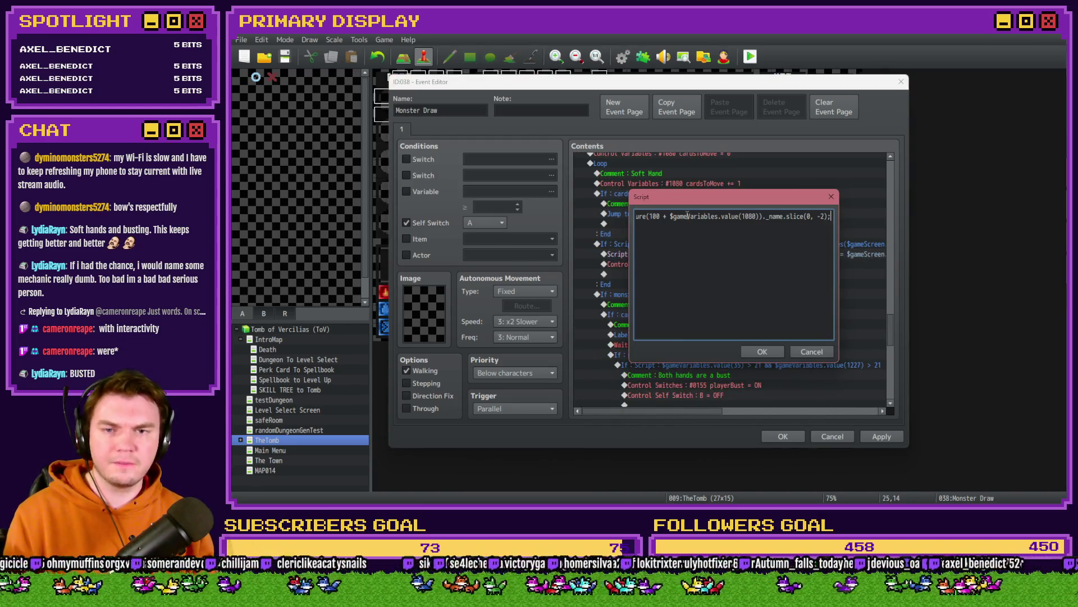
double_click(707, 217)
type("122")
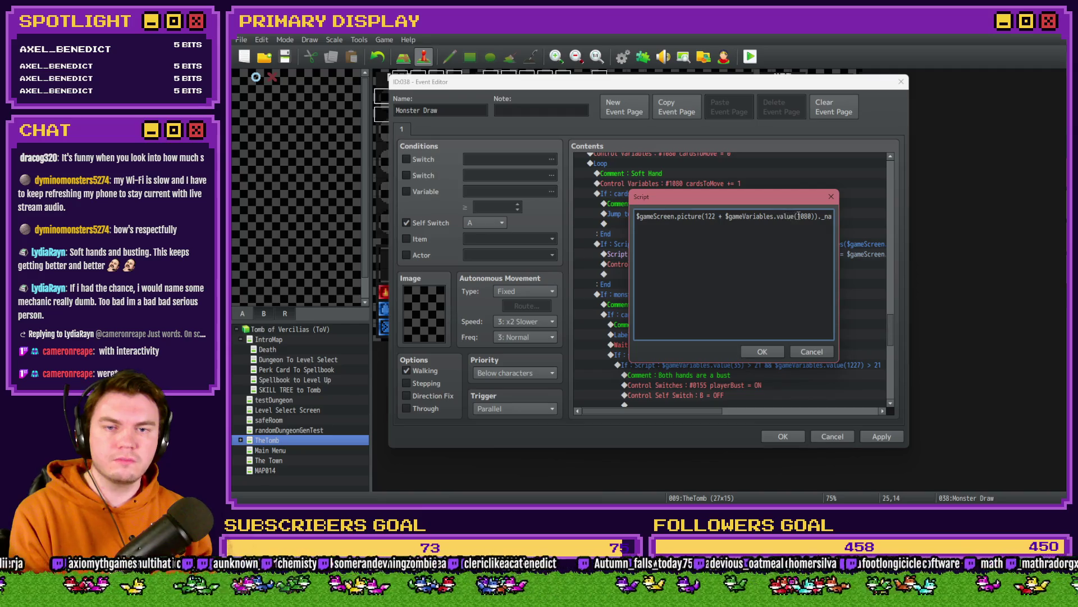
key("Right")
key("Right")
key("Right")
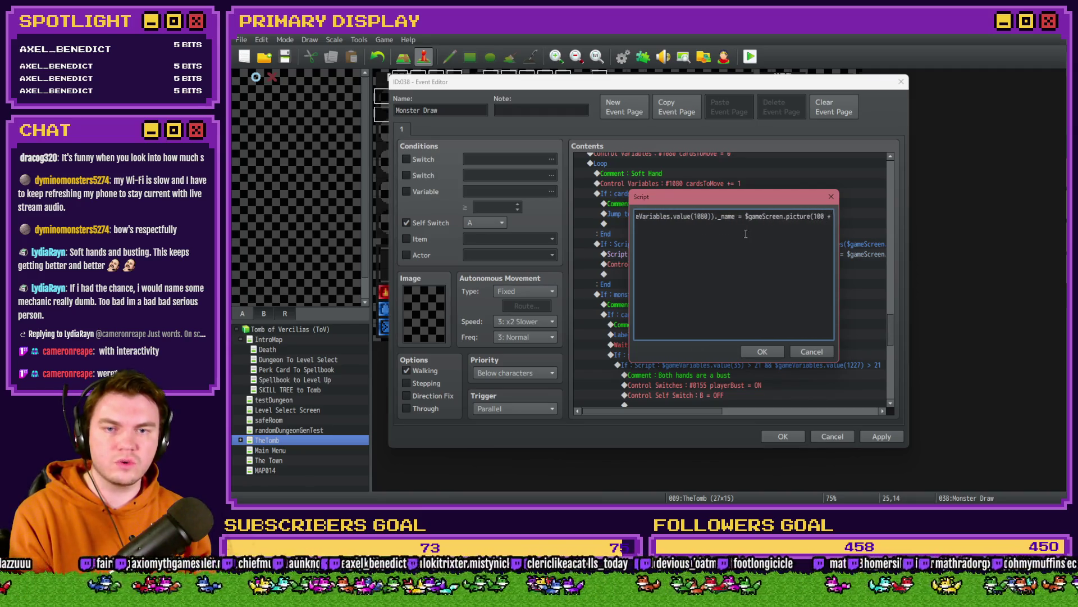
double_click(786, 216)
type("122")
key("Right")
key("Right")
key("Right")
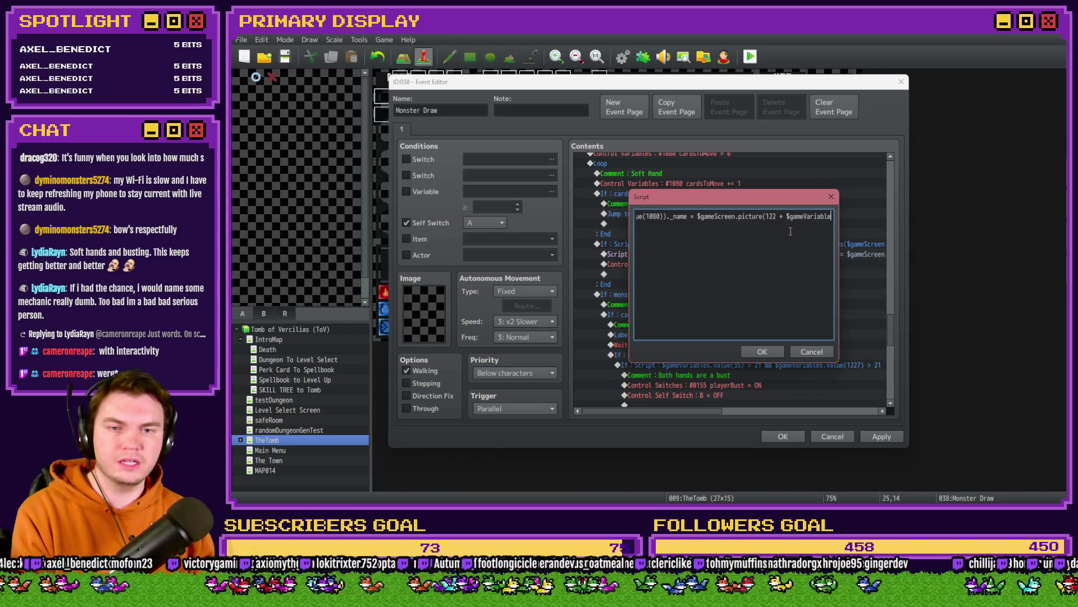
key("Right")
key("Right")
key("Right")
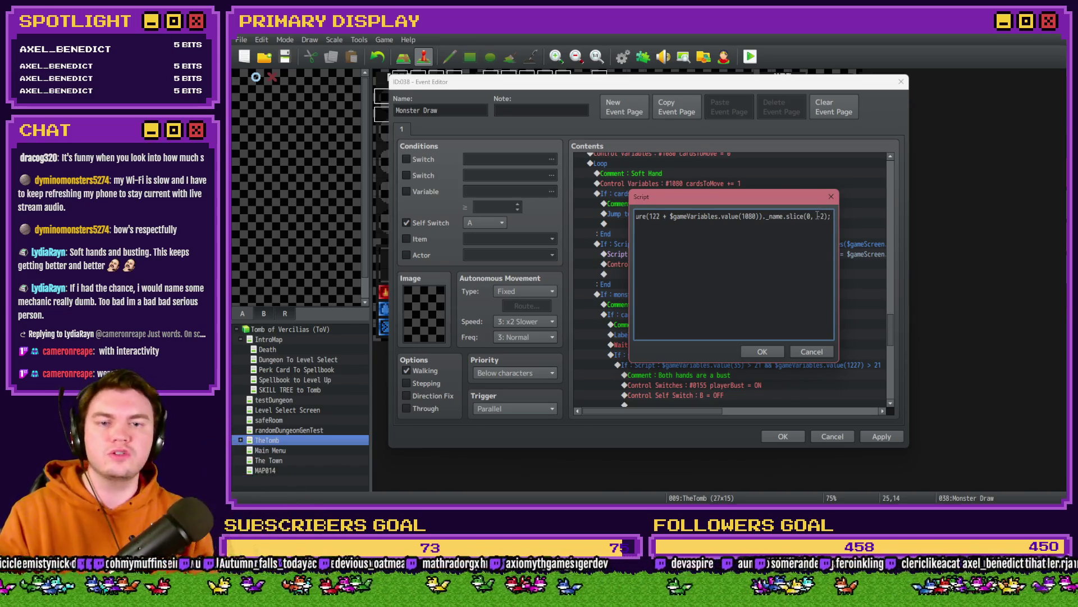
left_click(767, 353)
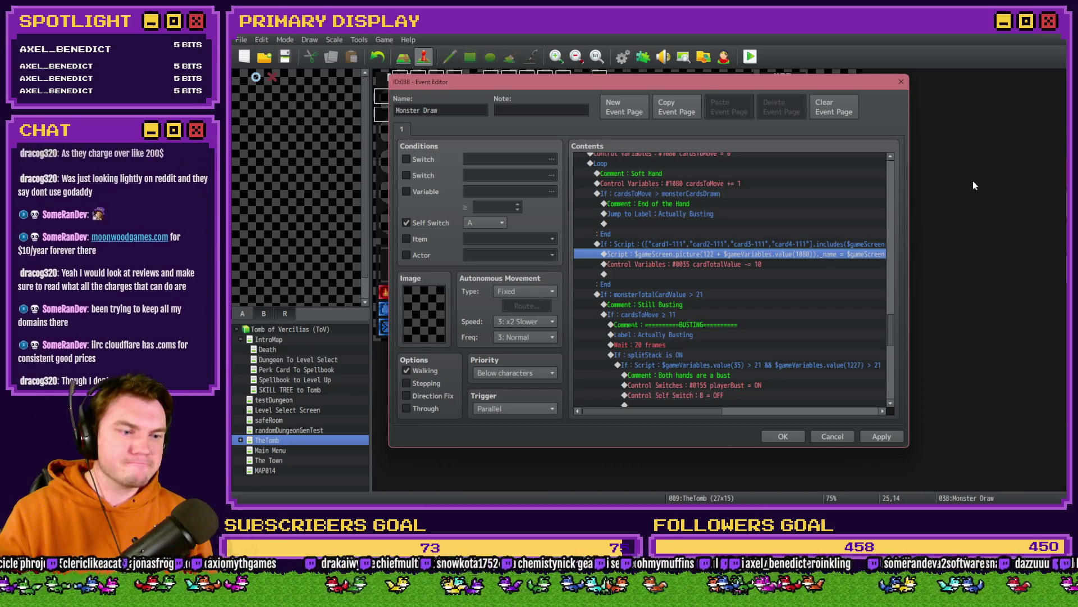
key("alt+Tab")
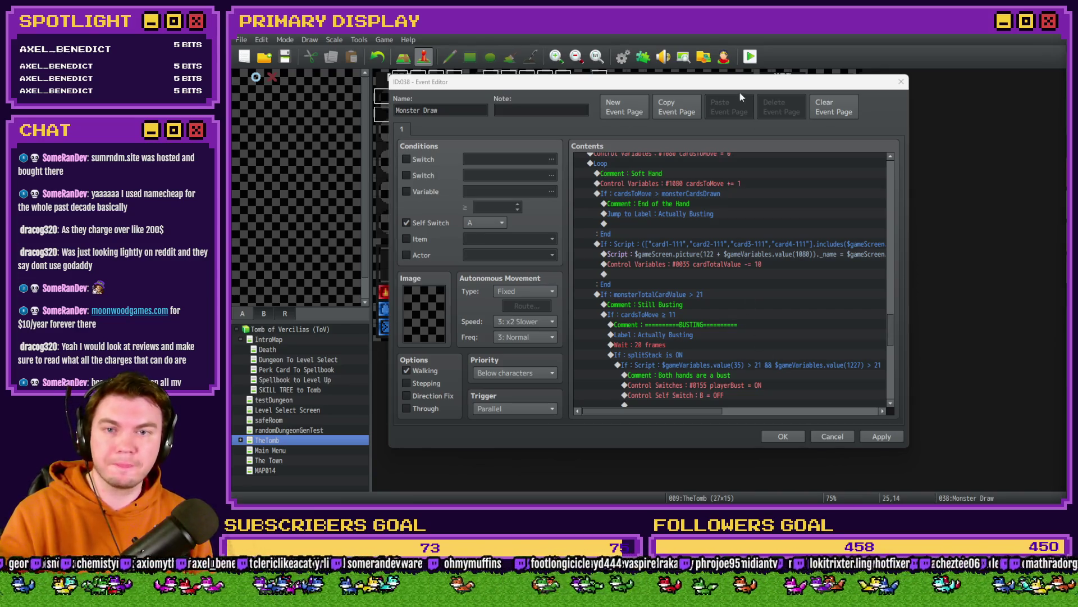
left_click(867, 255)
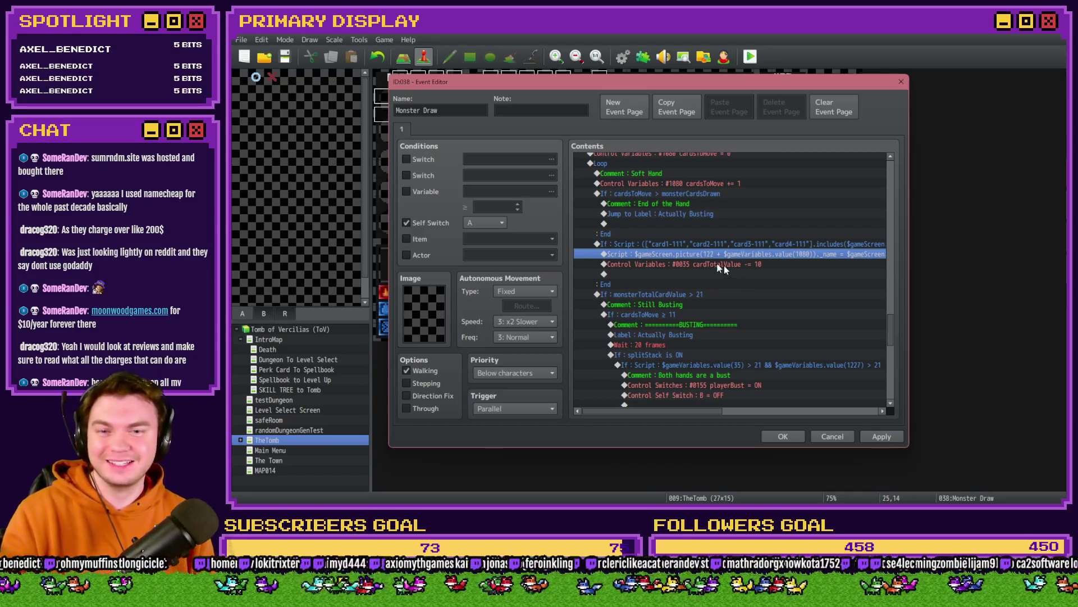
mouse_move(700, 416)
left_mouse_down()
mouse_move(840, 414)
mouse_move(811, 414)
mouse_move(806, 403)
mouse_move(666, 404)
left_mouse_up()
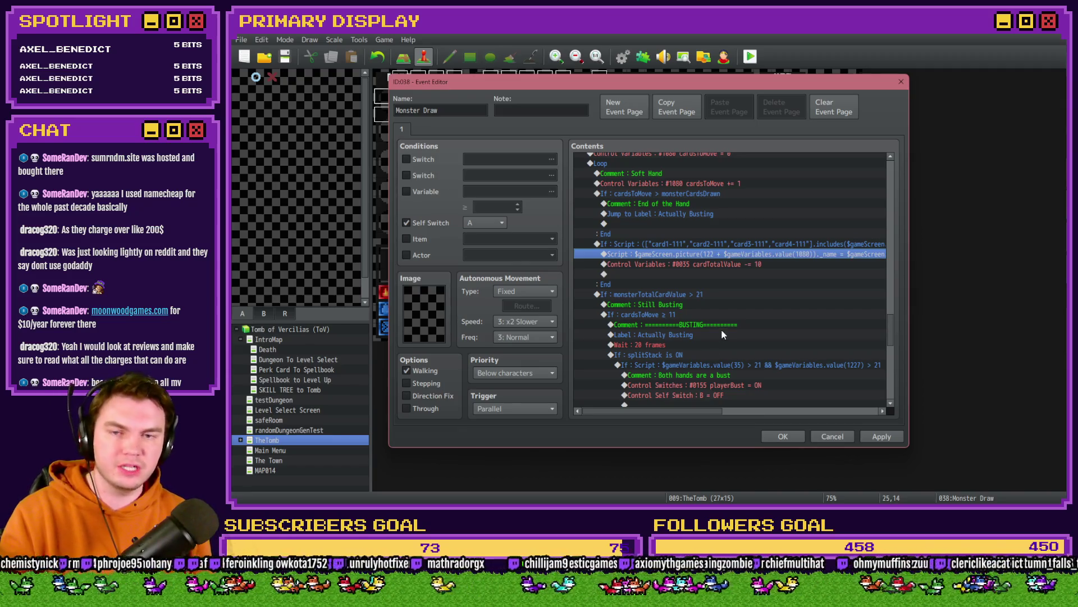
- Point the Sub 10 Control Variables command at 0082 monsterTotalCardValue instead of cardTotalValue
left_click(717, 263)
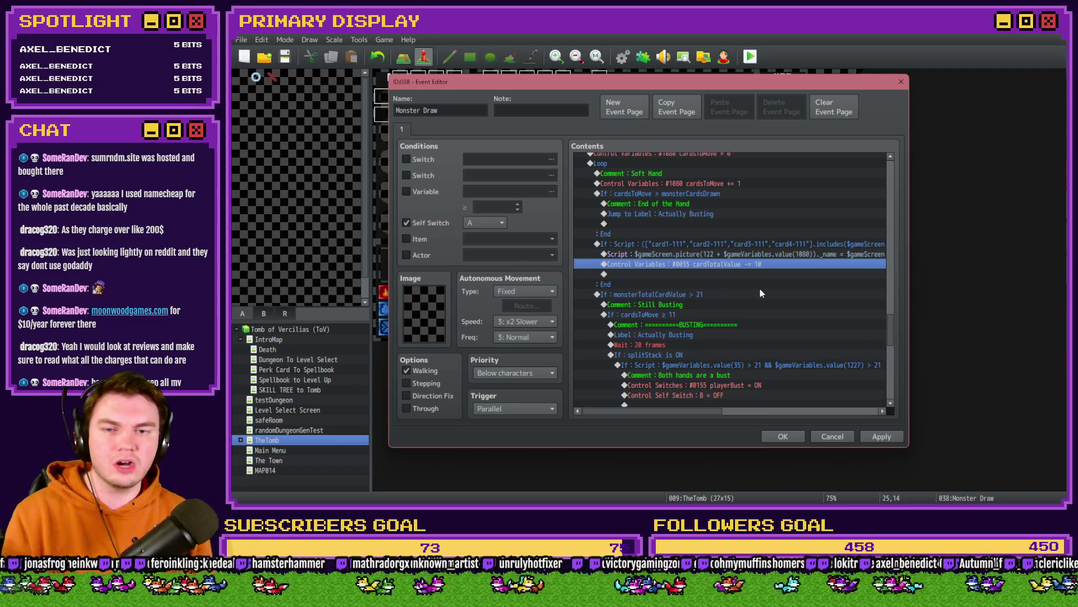
key("Return")
left_click(756, 204)
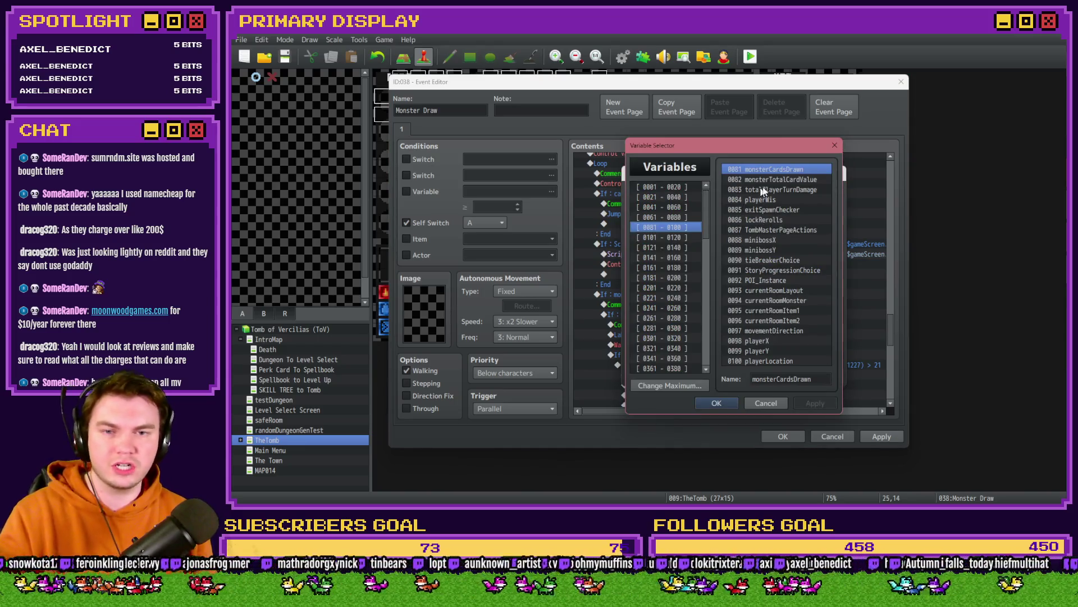
double_click(778, 180)
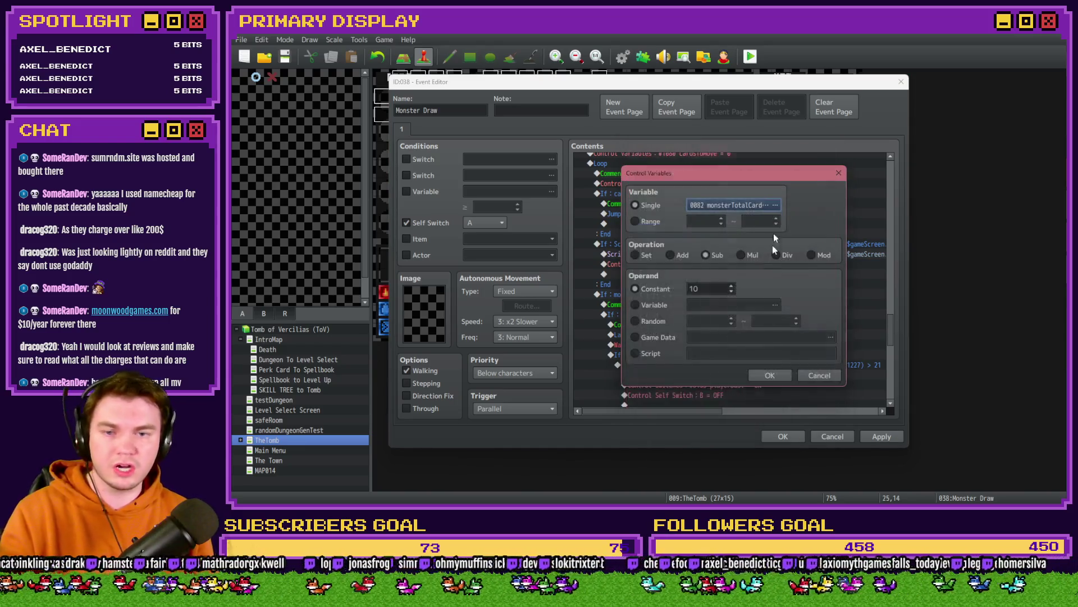
left_click(761, 375)
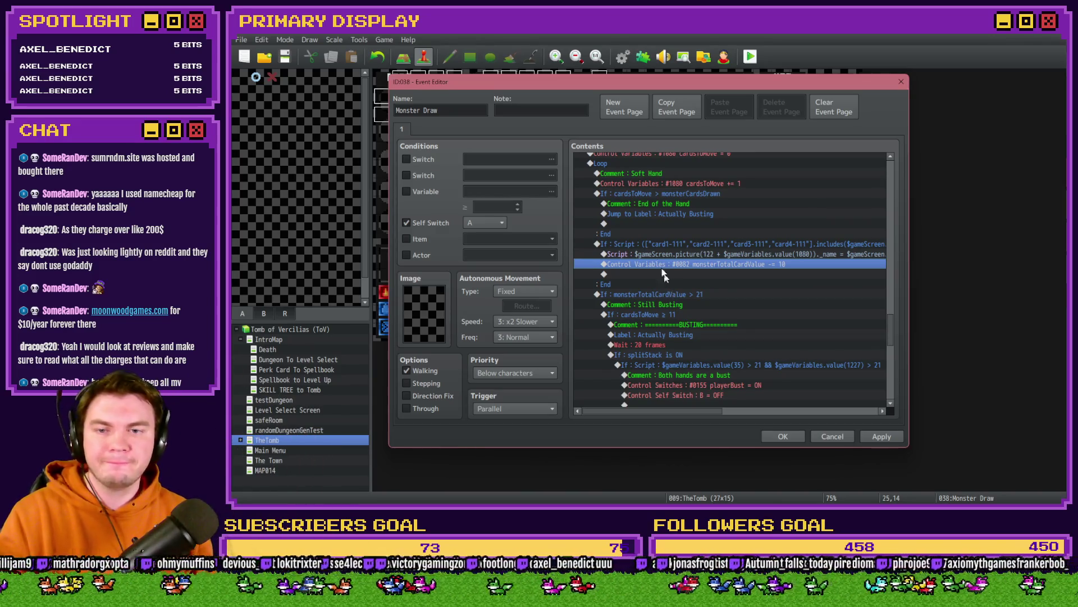
left_click(654, 245)
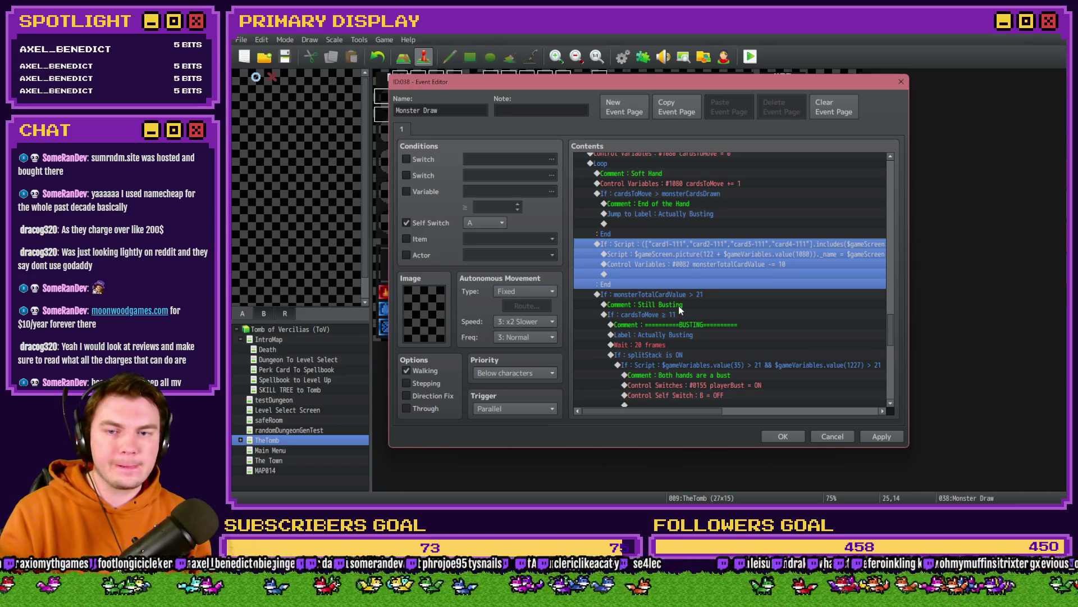
- Delete the 'If : splitStack is ON' bust-handling branch from Monster Draw's busting section
left_click(679, 306)
left_click(679, 315)
scroll(719, 316, "down", 2)
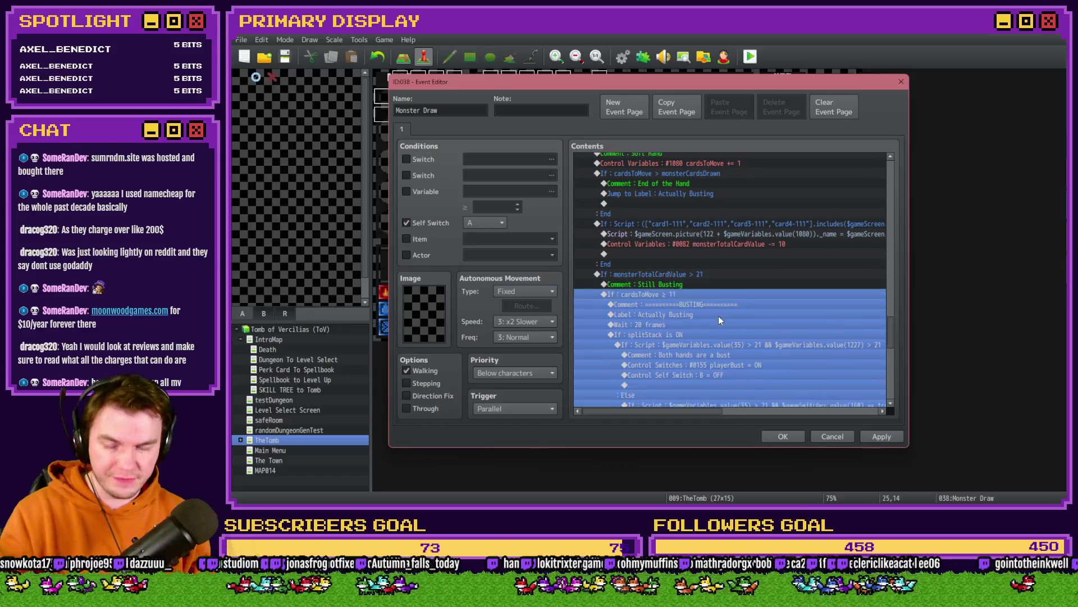
key("Down")
left_click(698, 295)
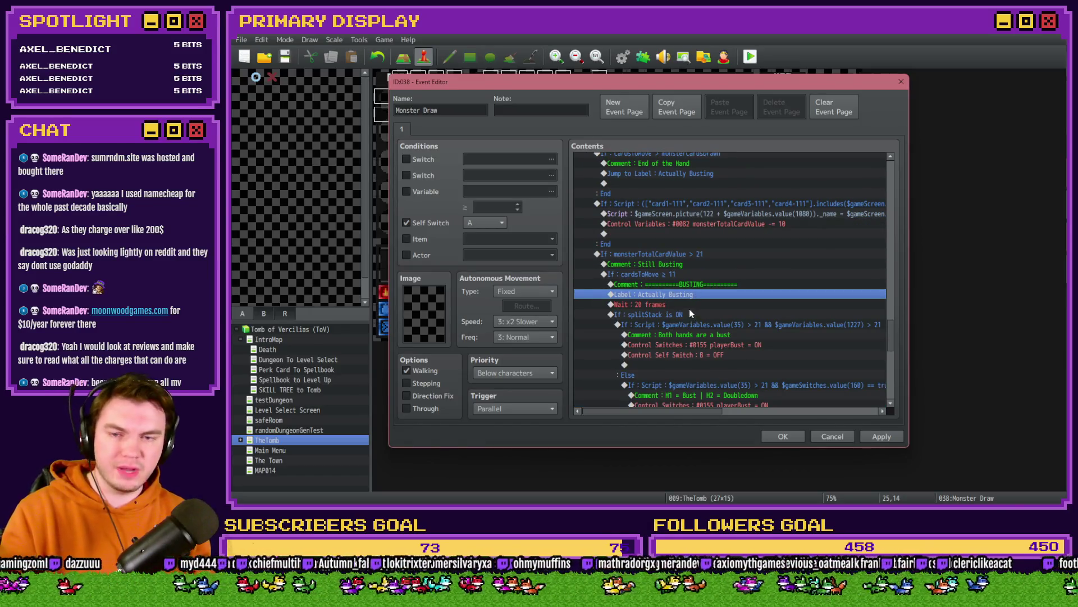
left_click(690, 316)
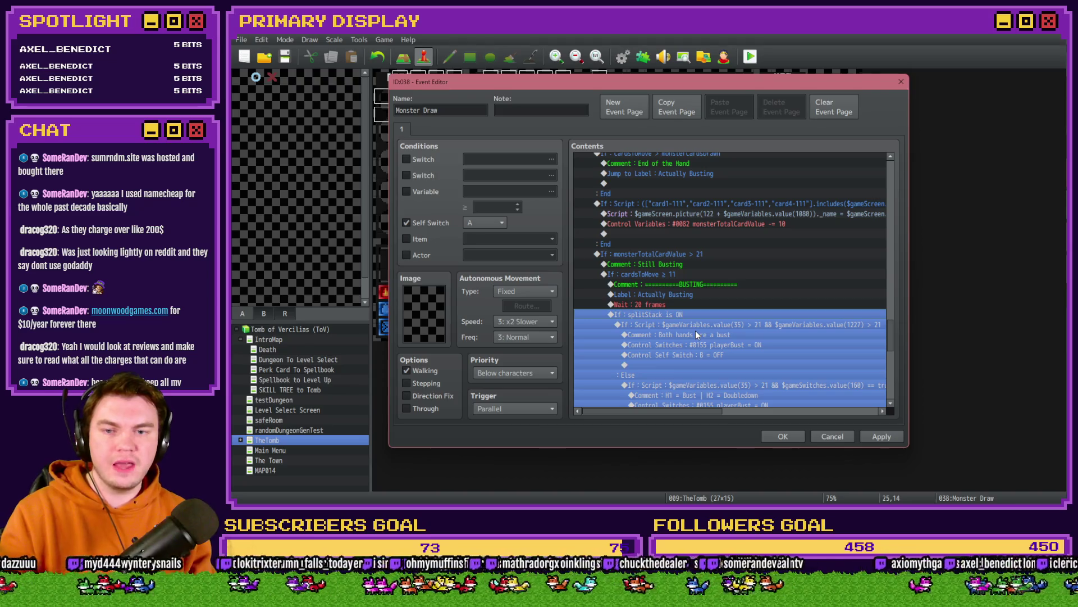
scroll(695, 329, "down", 10)
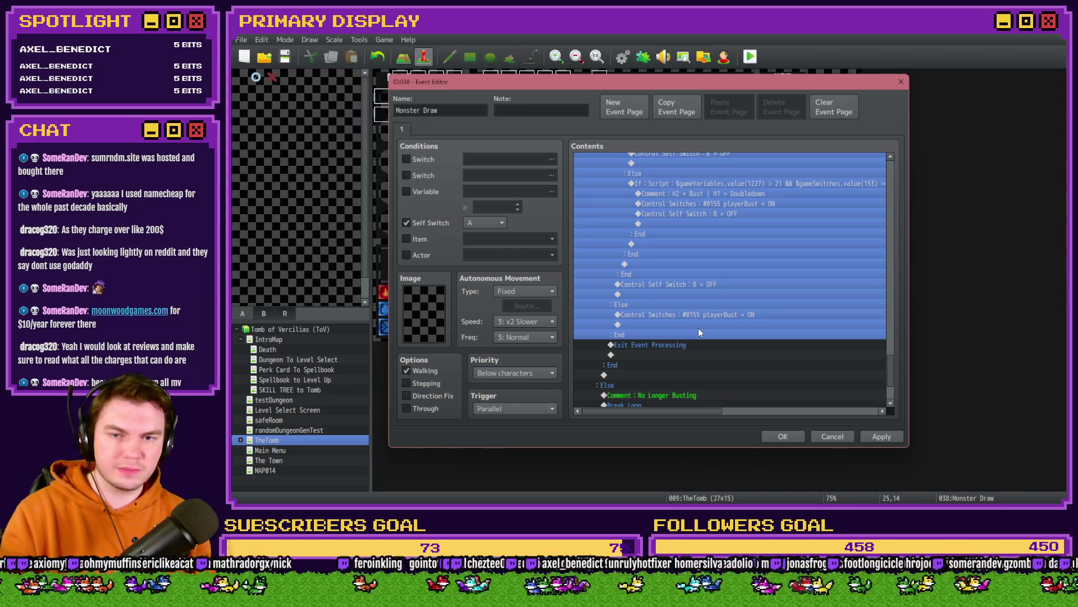
scroll(695, 331, "up", 6)
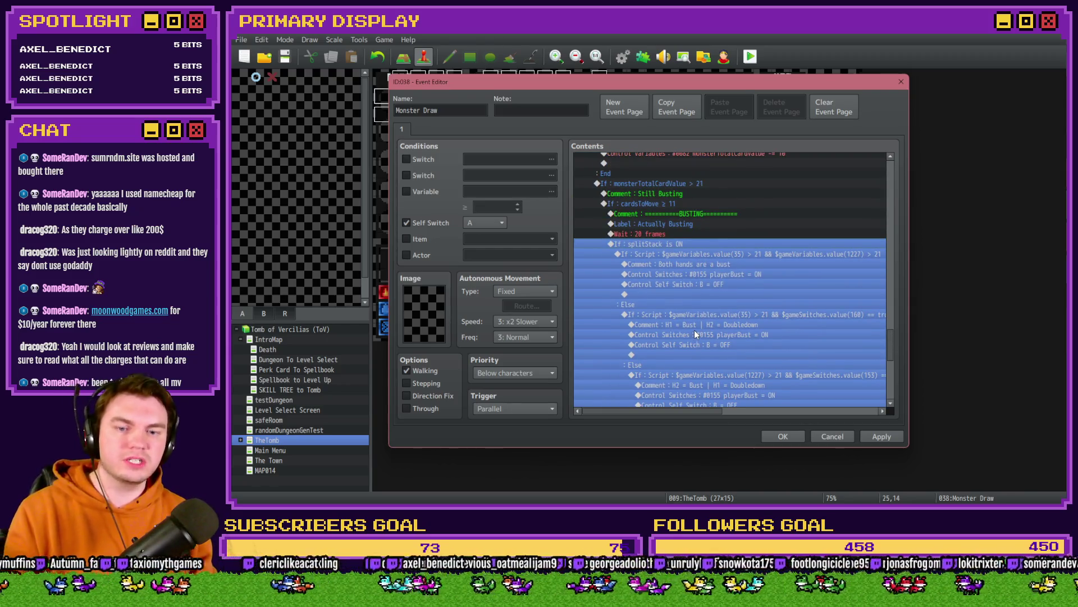
scroll(694, 330, "down", 5)
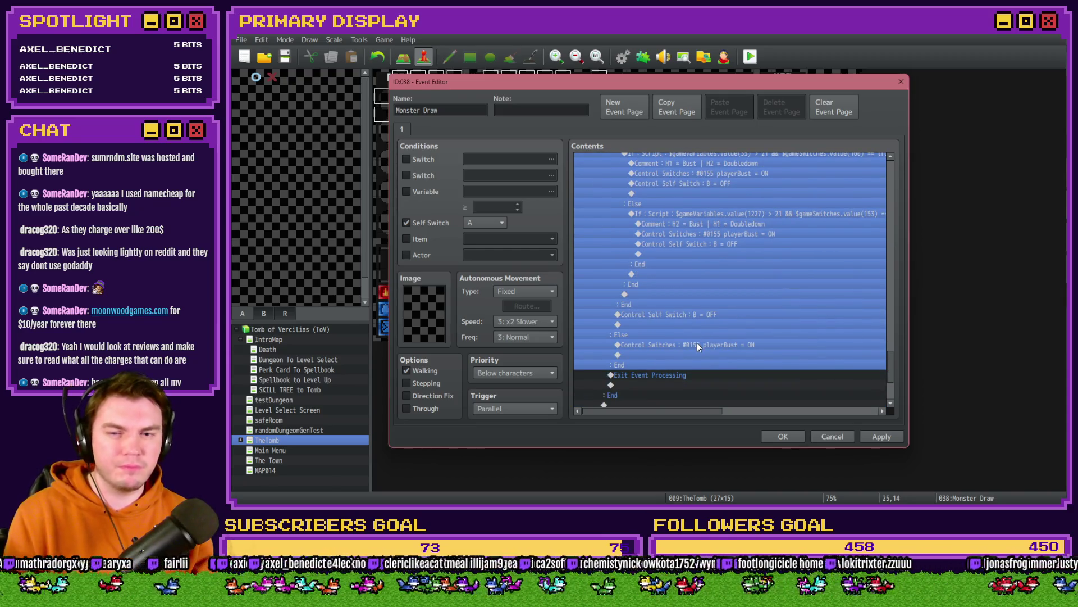
left_click(697, 345)
scroll(693, 335, "up", 6)
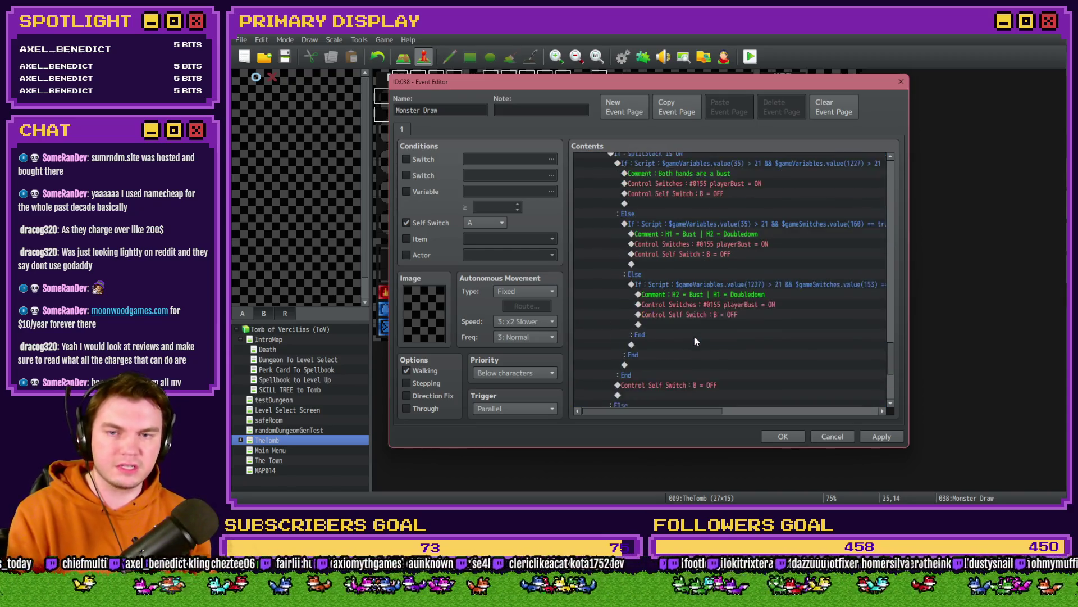
left_click(686, 275)
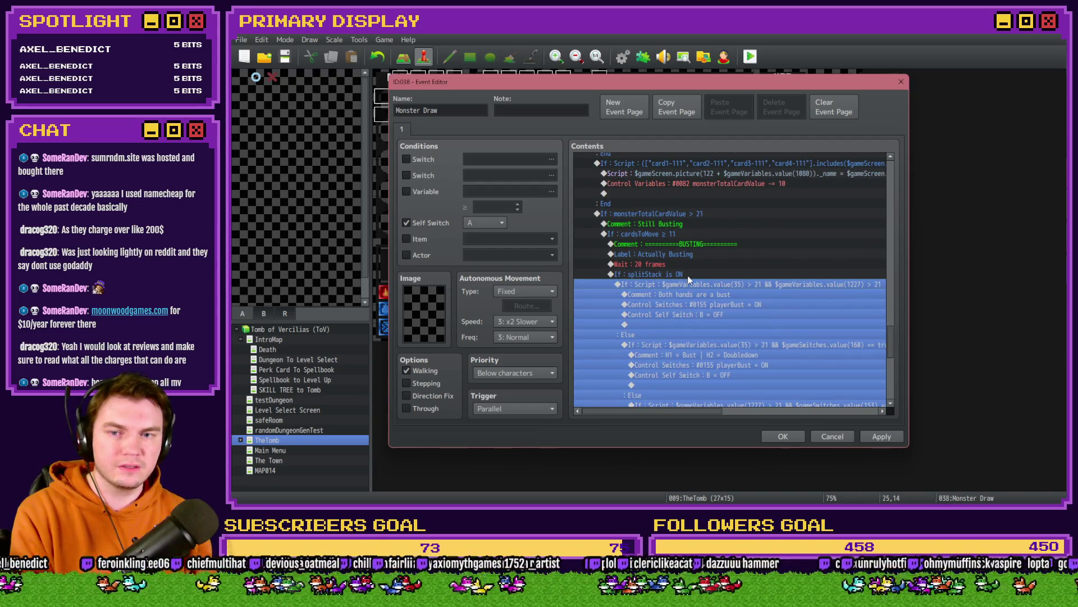
key("Delete")
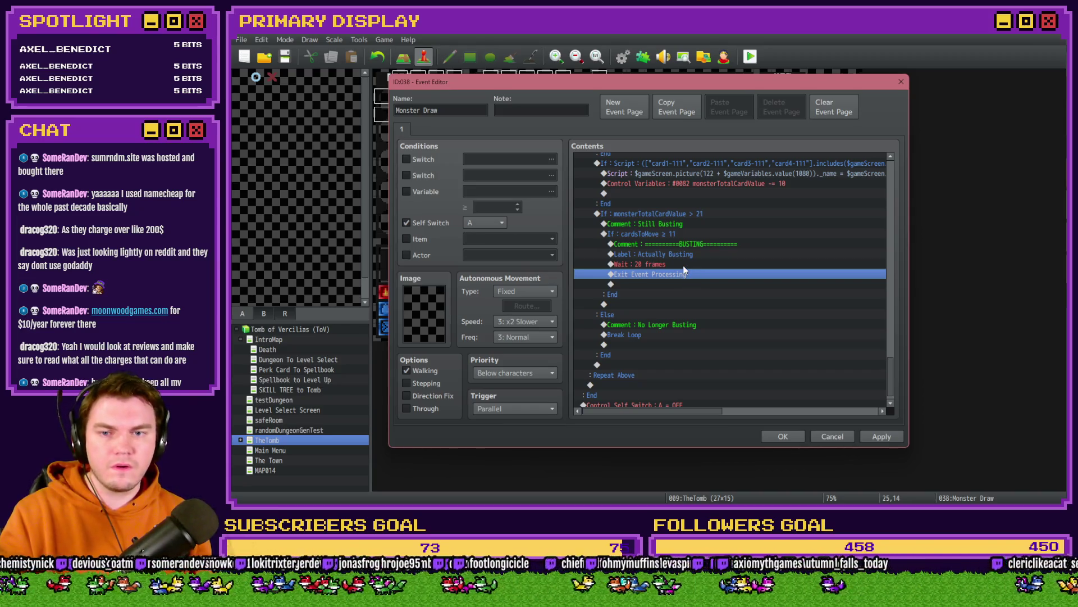
- Review the remaining busting branch and select the row after the 20-frame wait
scroll(688, 267, "down", 1)
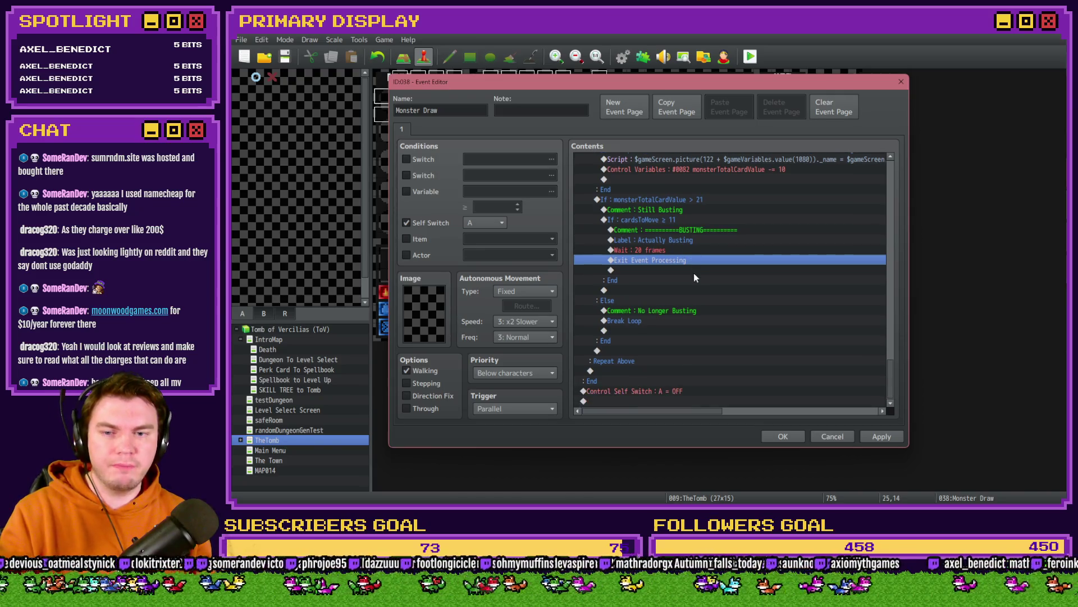
left_click_drag(890, 379, 889, 348)
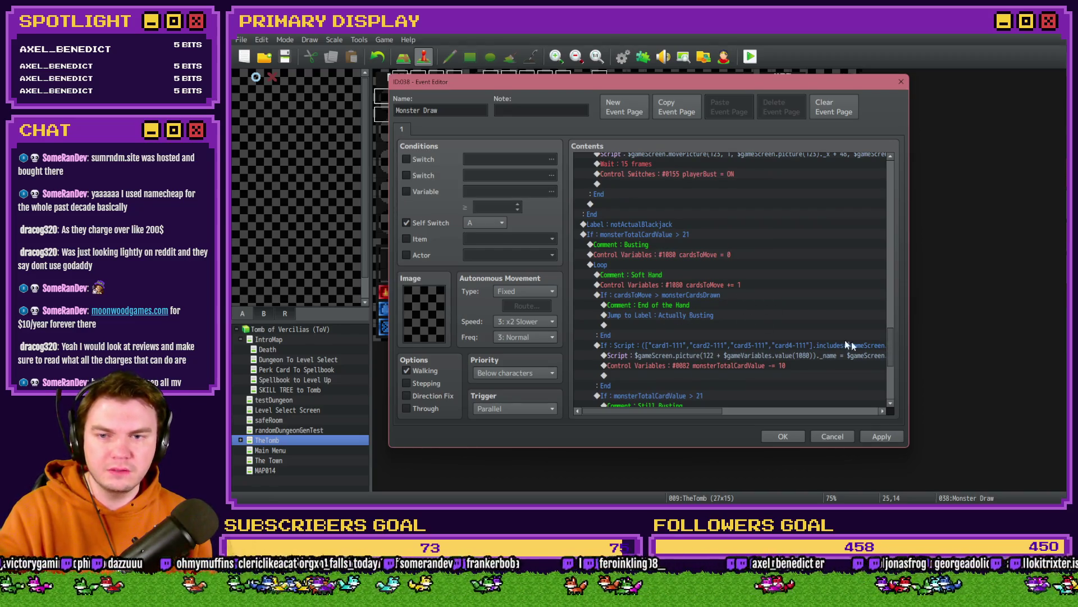
mouse_move(890, 345)
left_mouse_down()
mouse_move(889, 175)
mouse_move(886, 410)
left_mouse_up()
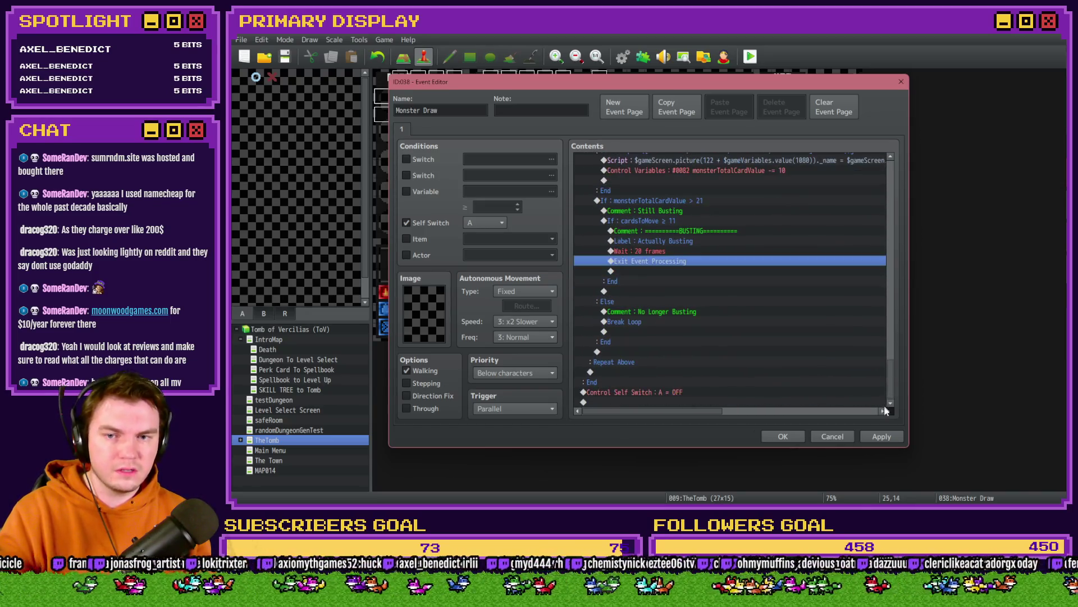
left_click(628, 384)
scroll(628, 386, "up", 2)
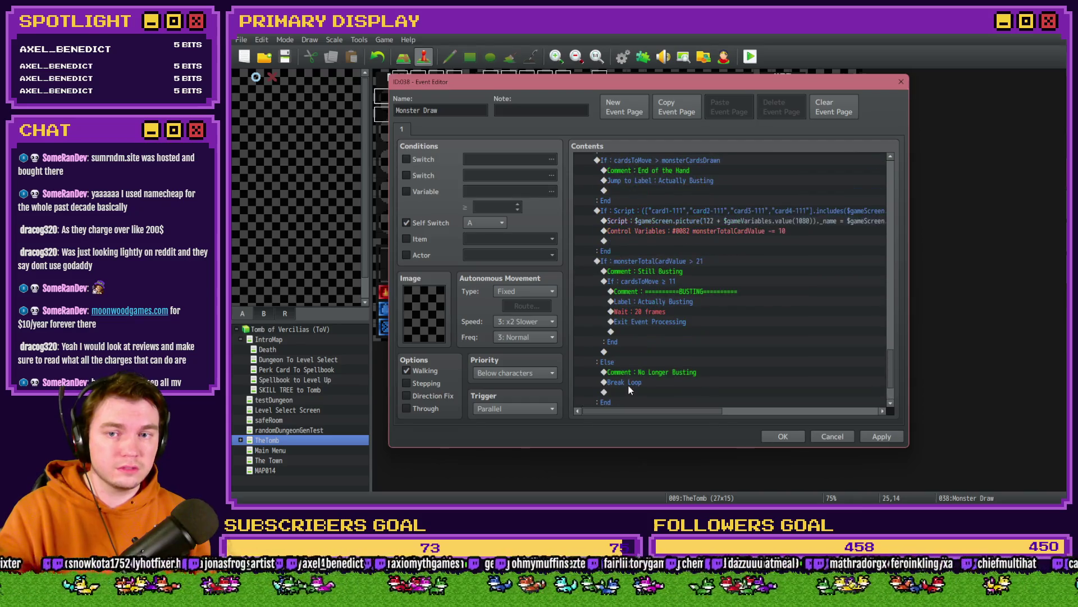
left_click(676, 302)
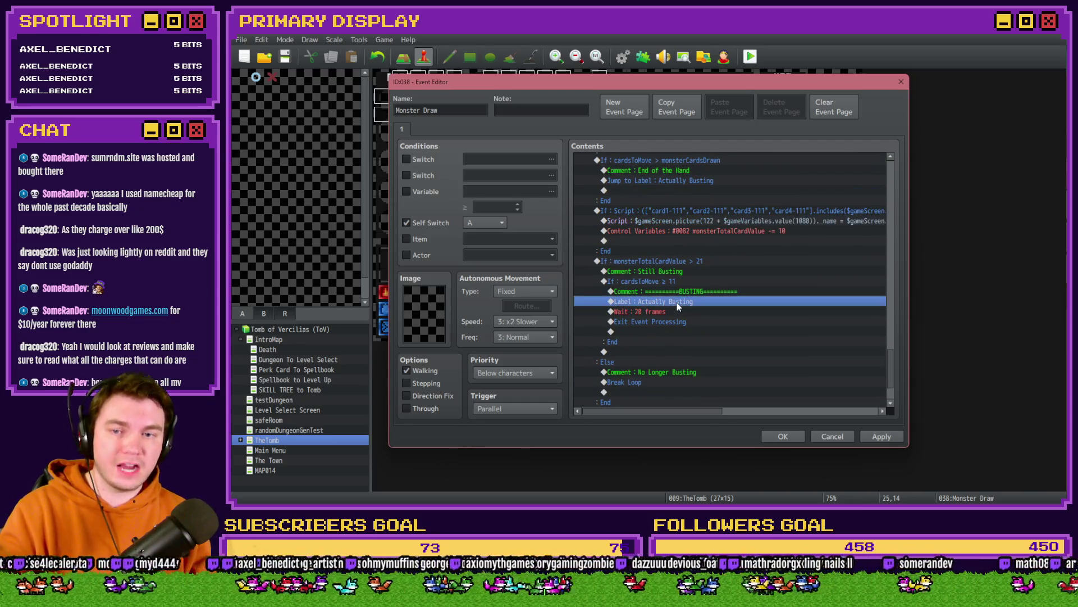
scroll(676, 303, "up", 2)
left_click(679, 223)
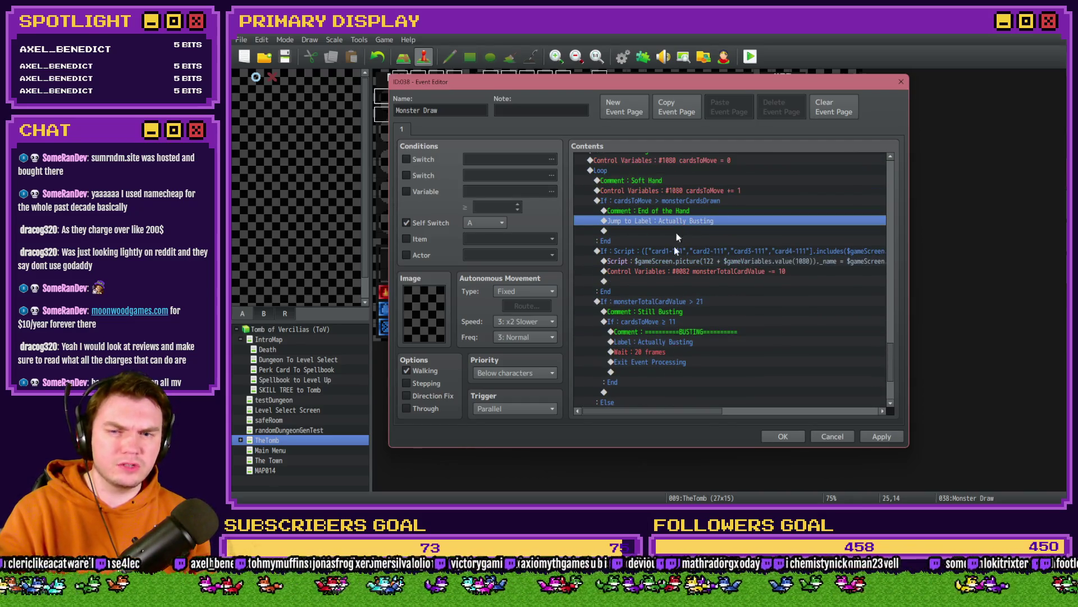
left_click(684, 343)
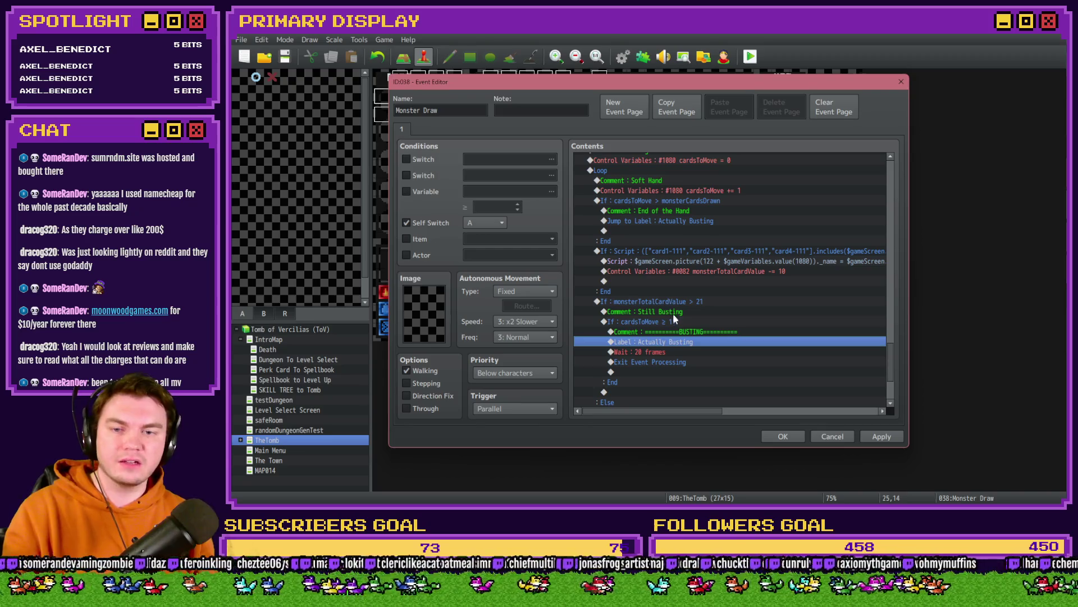
left_click(676, 353)
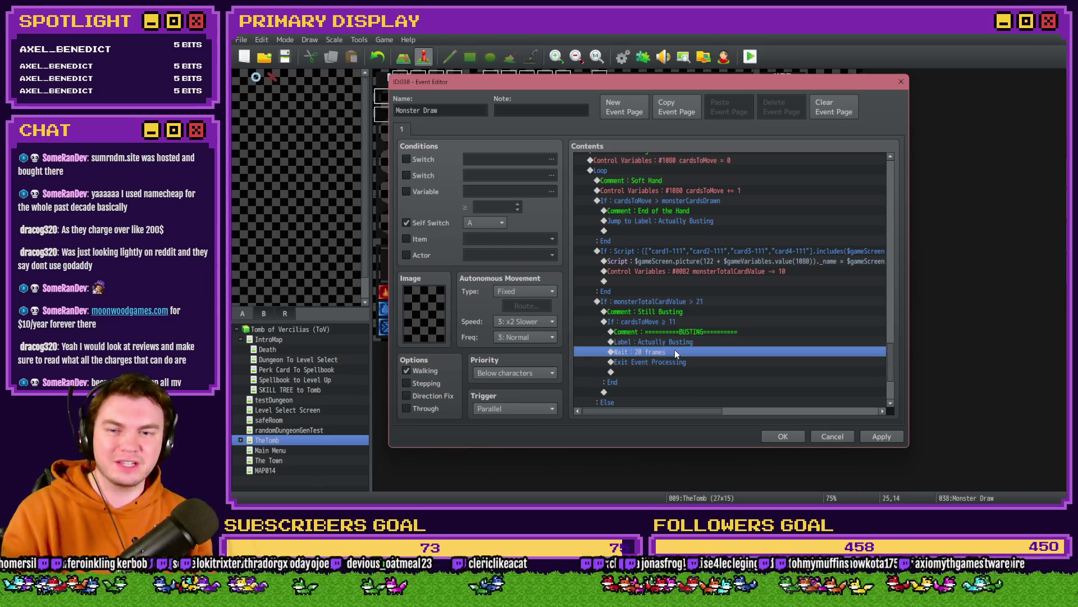
- Insert a Control Switches command and browse the switch list around playerBust
key("Insert")
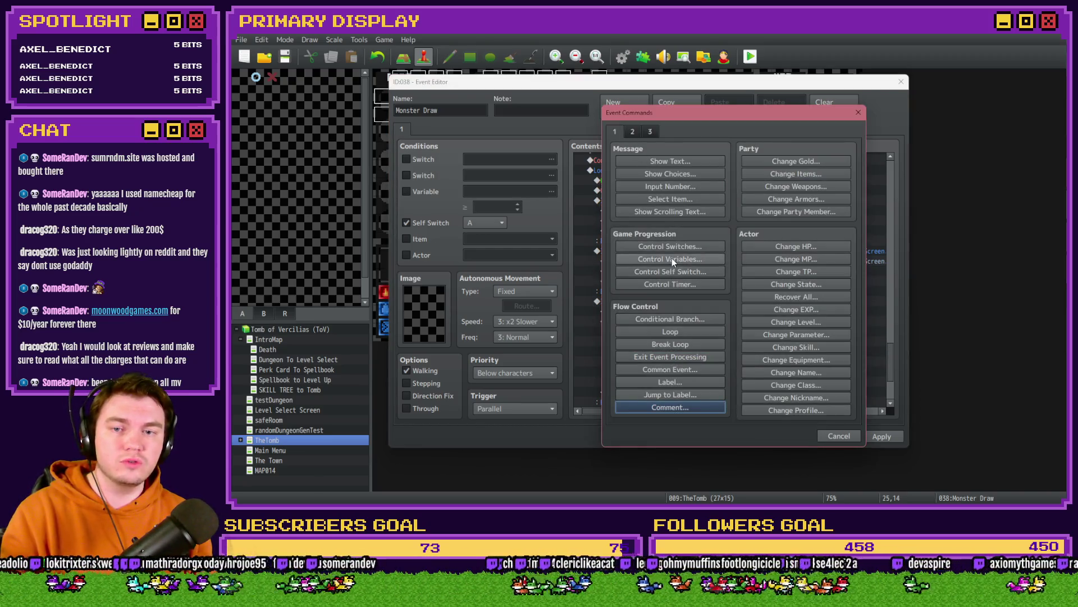
left_click(676, 250)
left_click(746, 253)
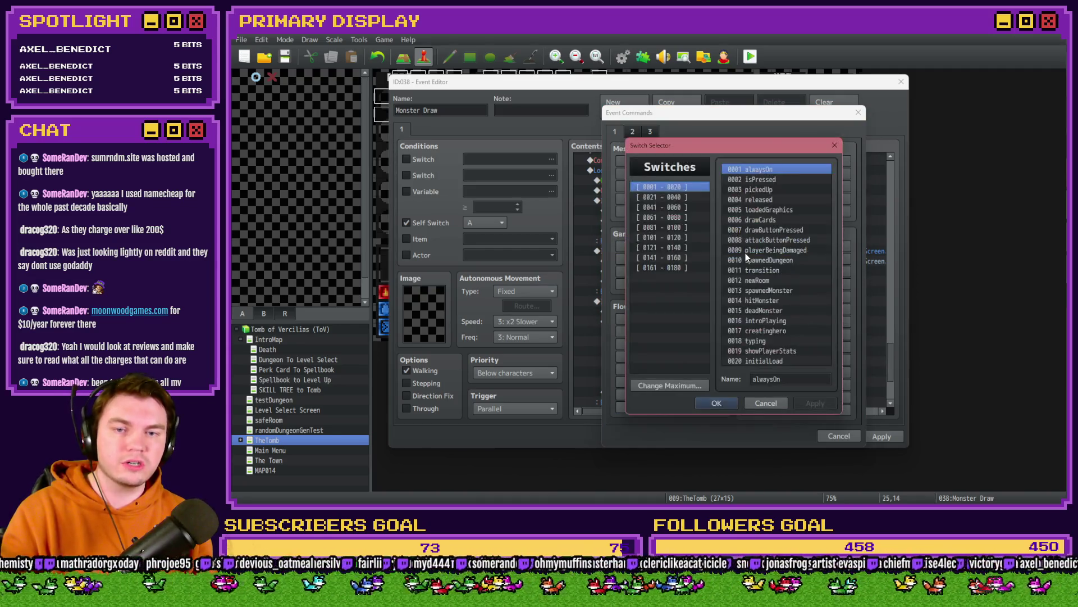
left_click(678, 268)
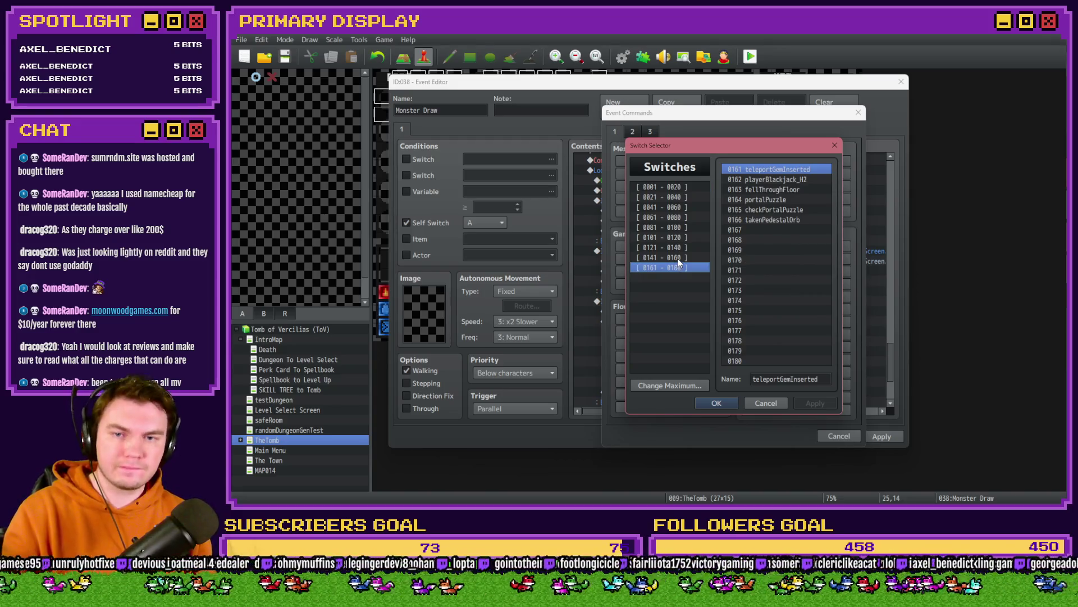
left_click(679, 258)
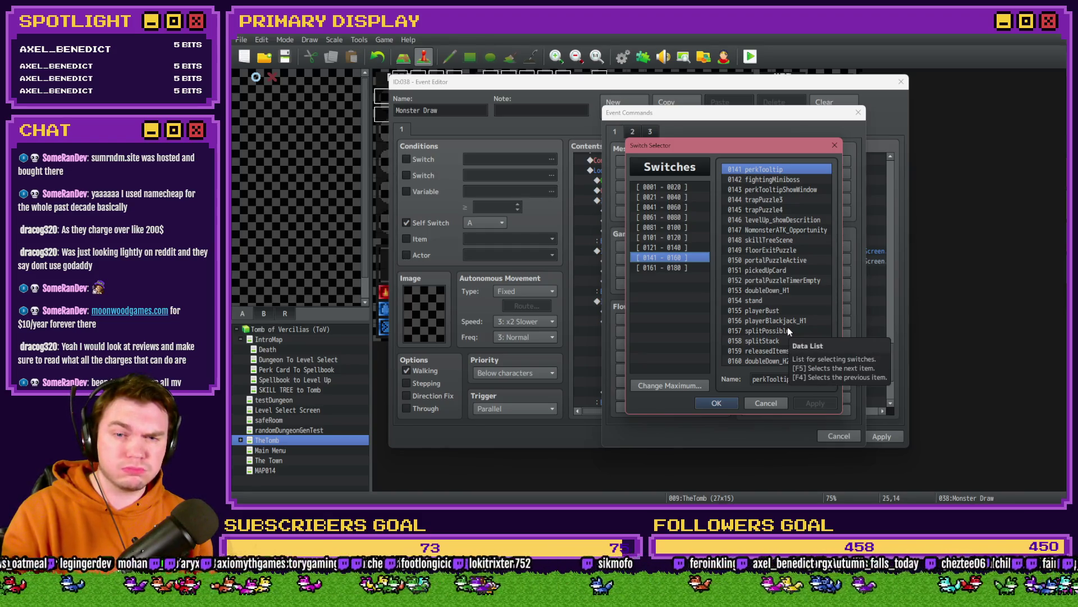
left_click(786, 312)
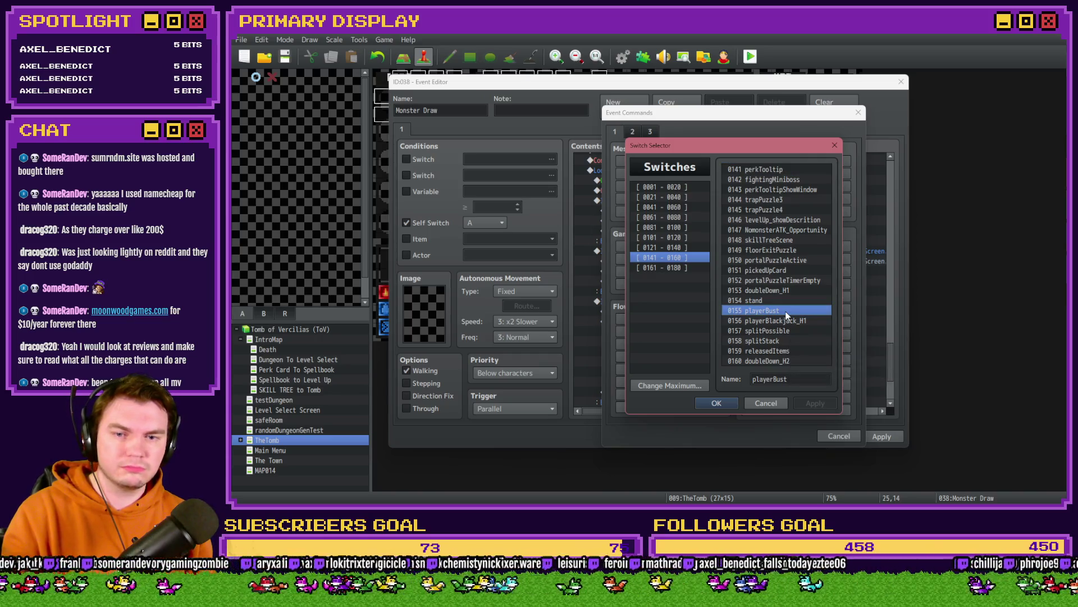
left_click(690, 268)
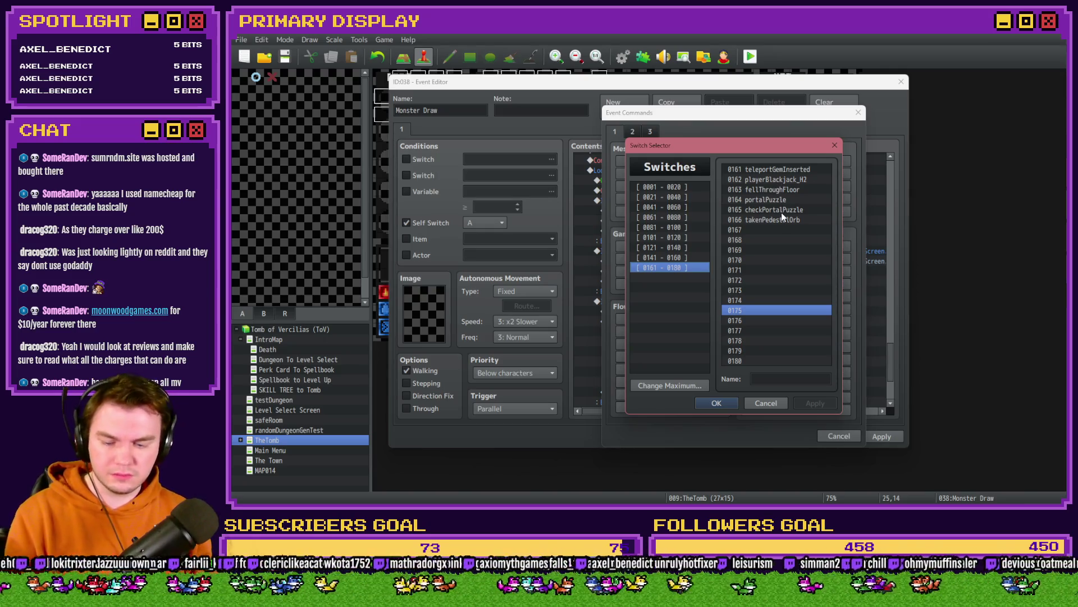
- Find switch 0065 MonsterBust via search and set it ON after the 20-frame wait
key("ctrl+f")
key("Return")
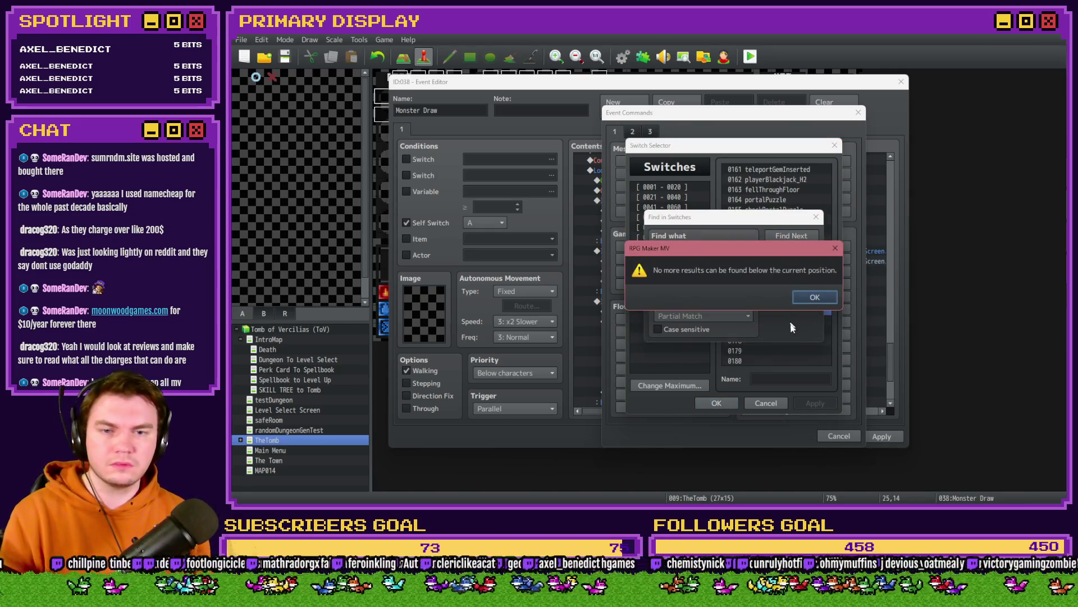
key("Return")
mouse_move(777, 215)
left_mouse_down()
mouse_move(782, 300)
mouse_move(601, 217)
mouse_move(609, 195)
left_mouse_up()
left_click(791, 340)
left_click(622, 229)
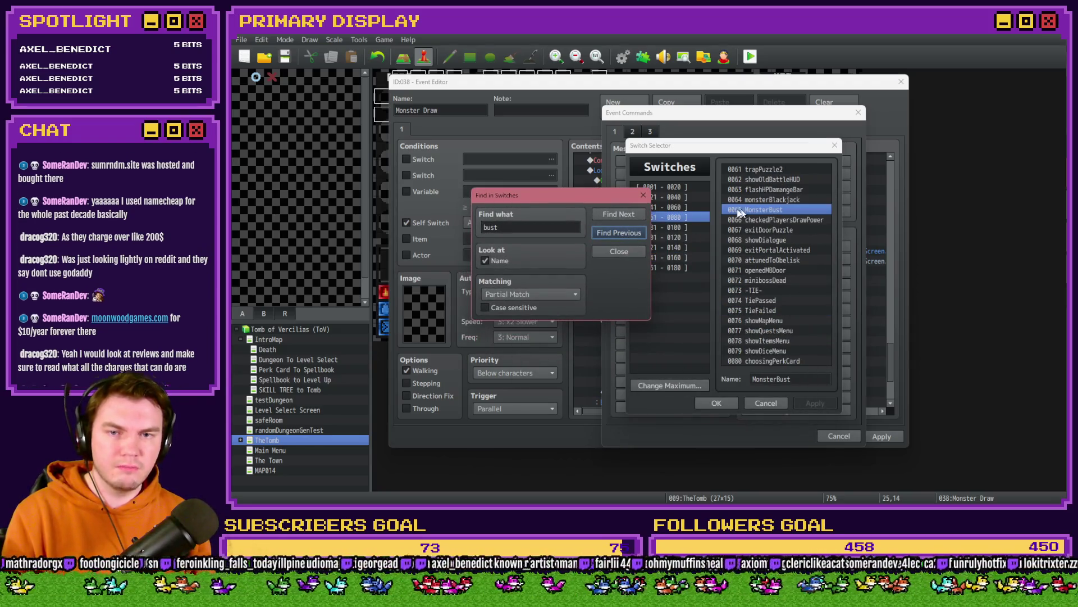
key("Escape")
double_click(753, 205)
left_click(744, 325)
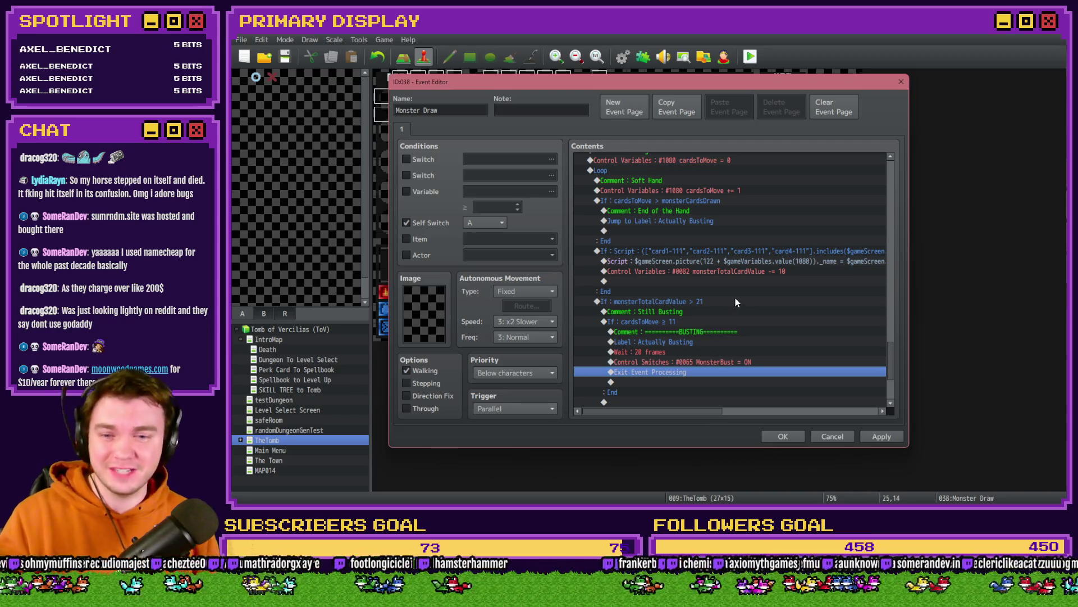
scroll(724, 297, "down", 2)
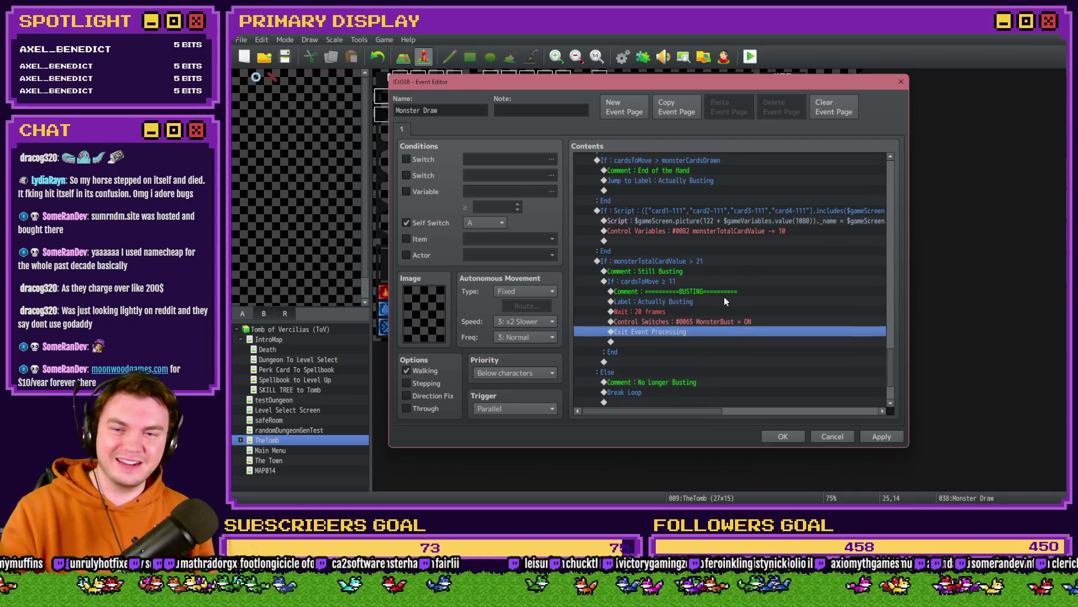
left_click(687, 311)
left_click(685, 322)
left_click(682, 333)
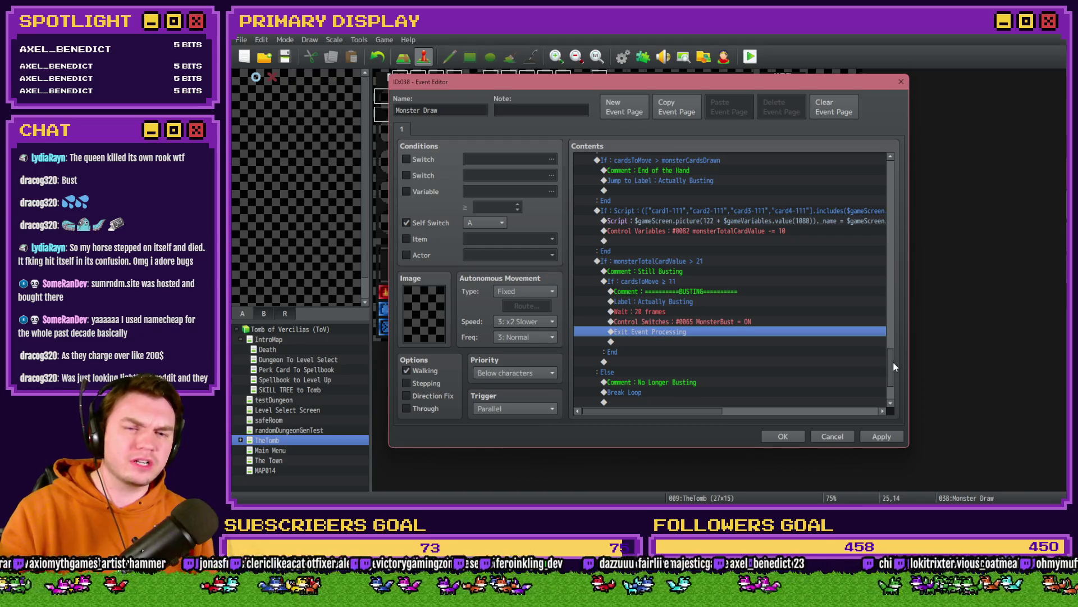
scroll(881, 395, "down", 3)
left_click(662, 392)
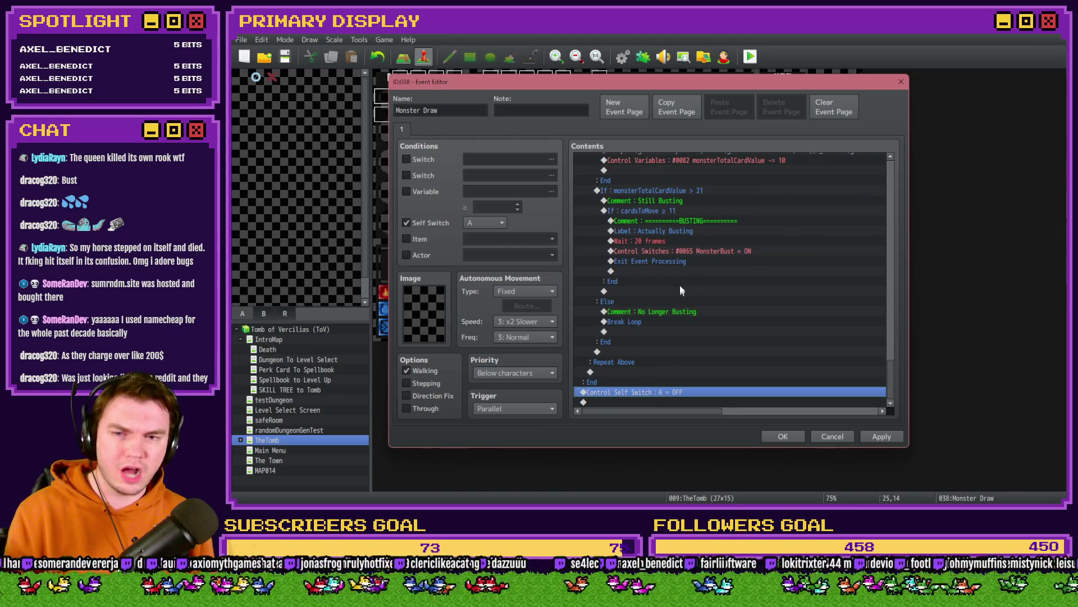
left_click(676, 262)
key("ctrl+v")
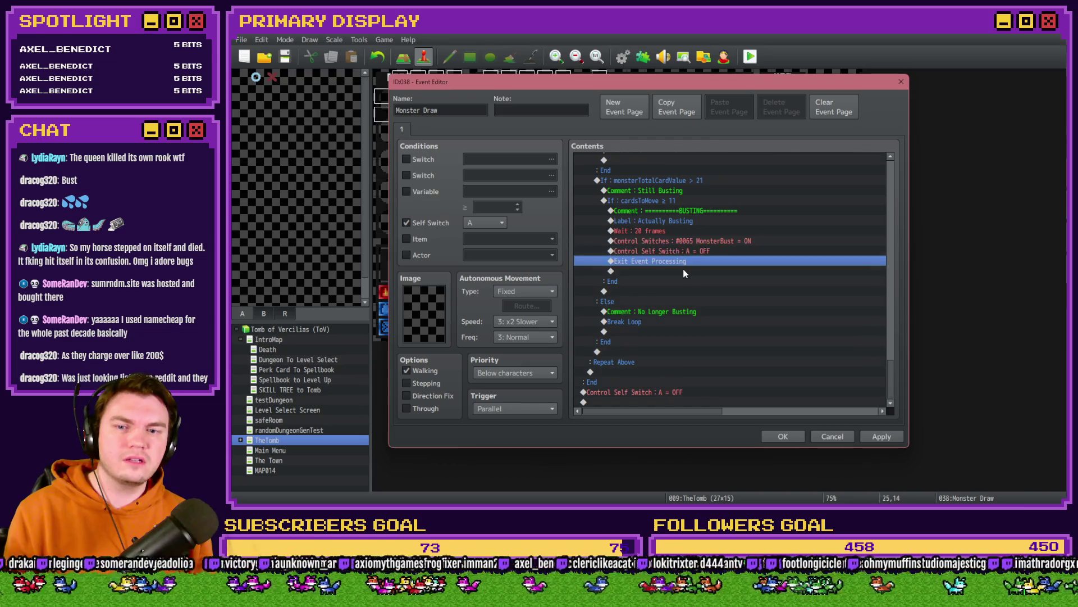
left_click(691, 252)
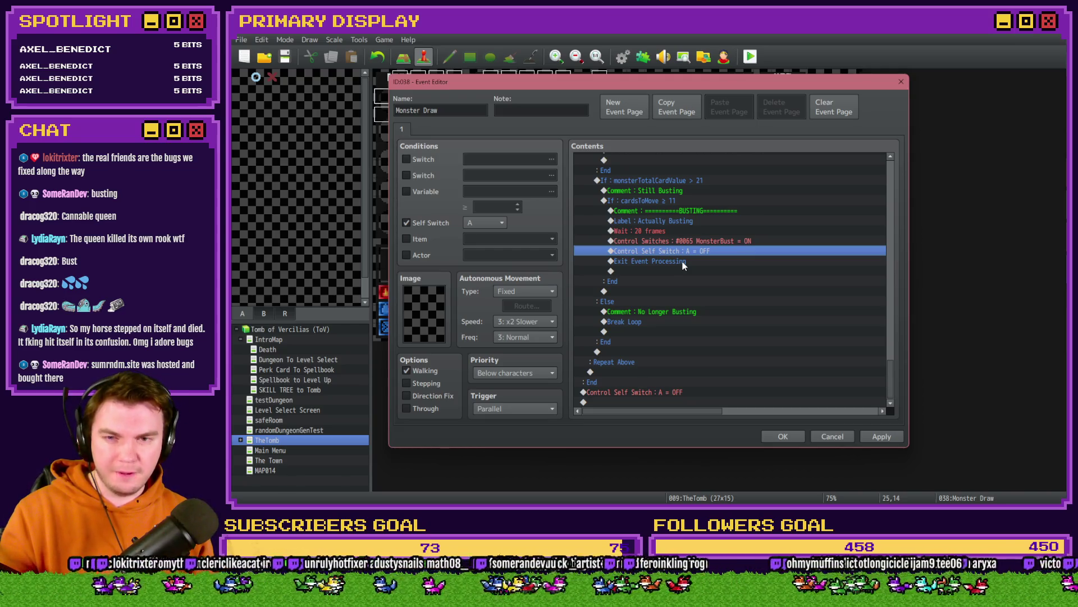
left_click(681, 262)
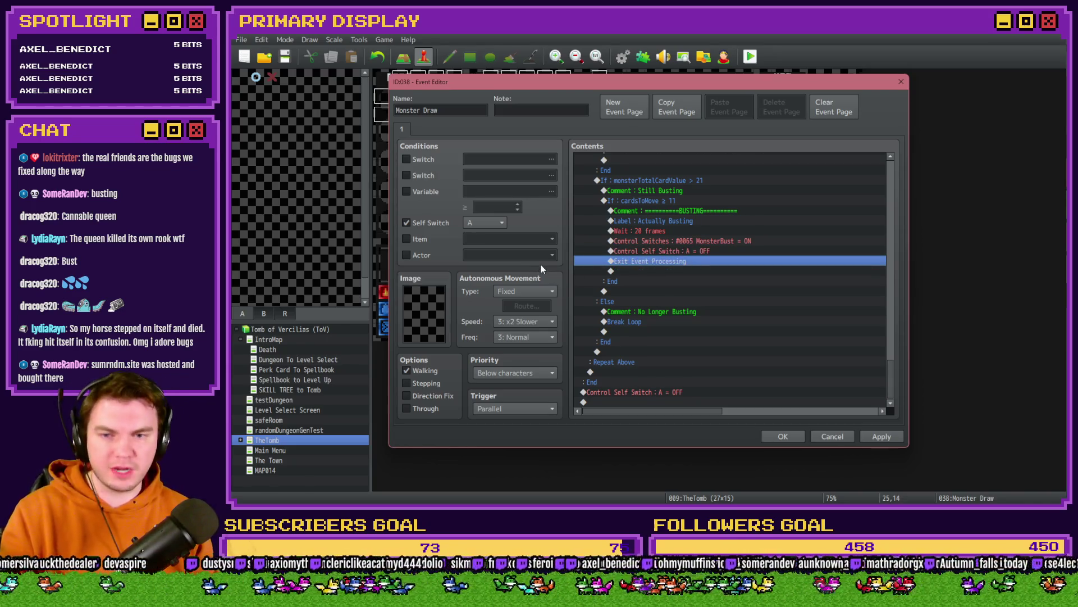
left_click(659, 180)
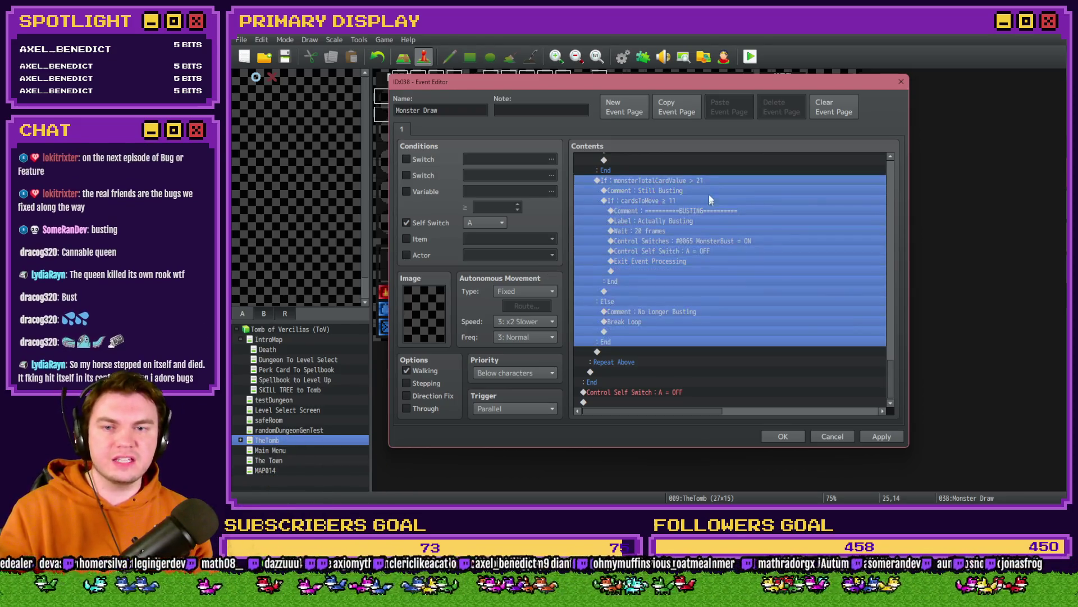
left_click(675, 190)
left_click(662, 200)
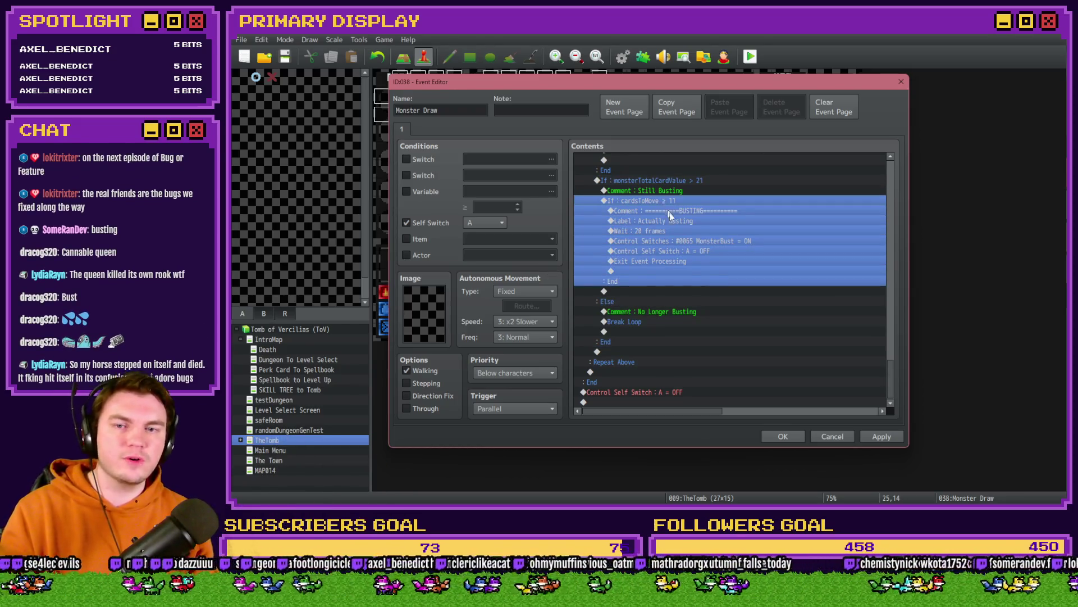
scroll(705, 283, "up", 2)
scroll(705, 283, "up", 3)
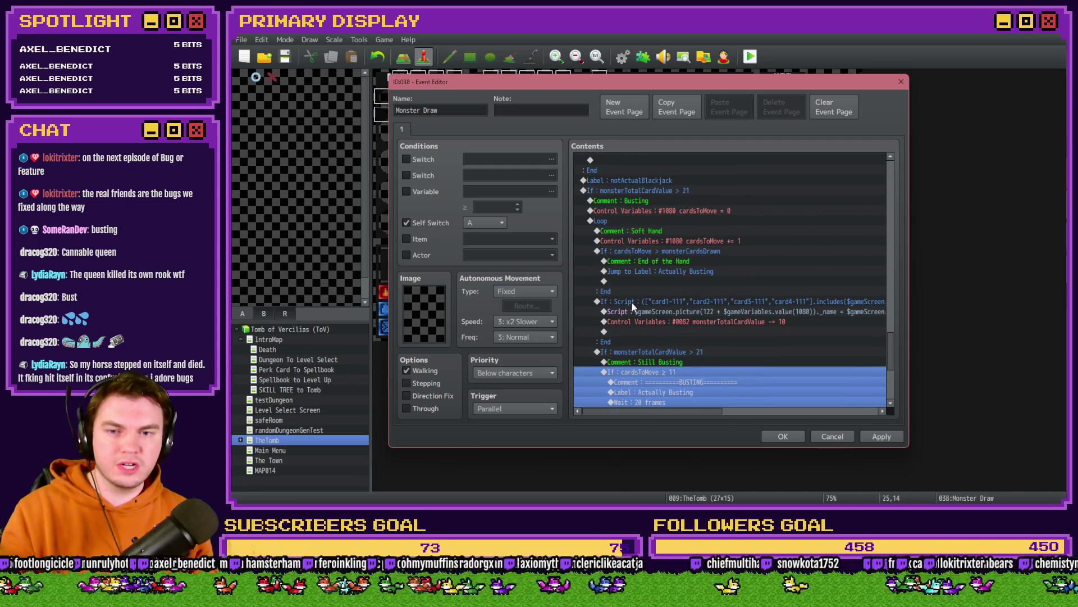
scroll(640, 311, "down", 2)
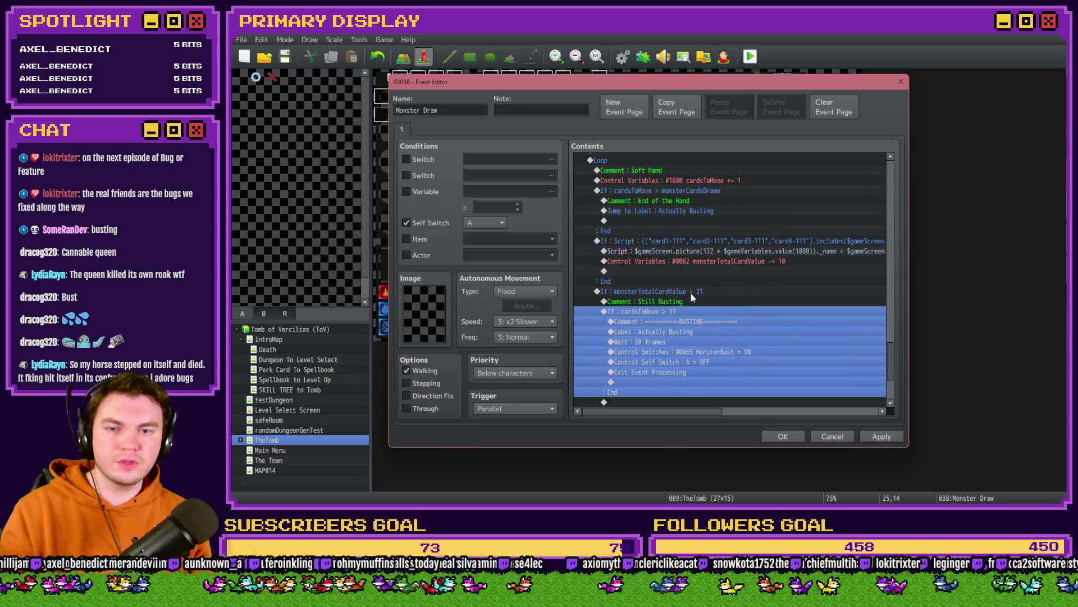
scroll(693, 294, "down", 2)
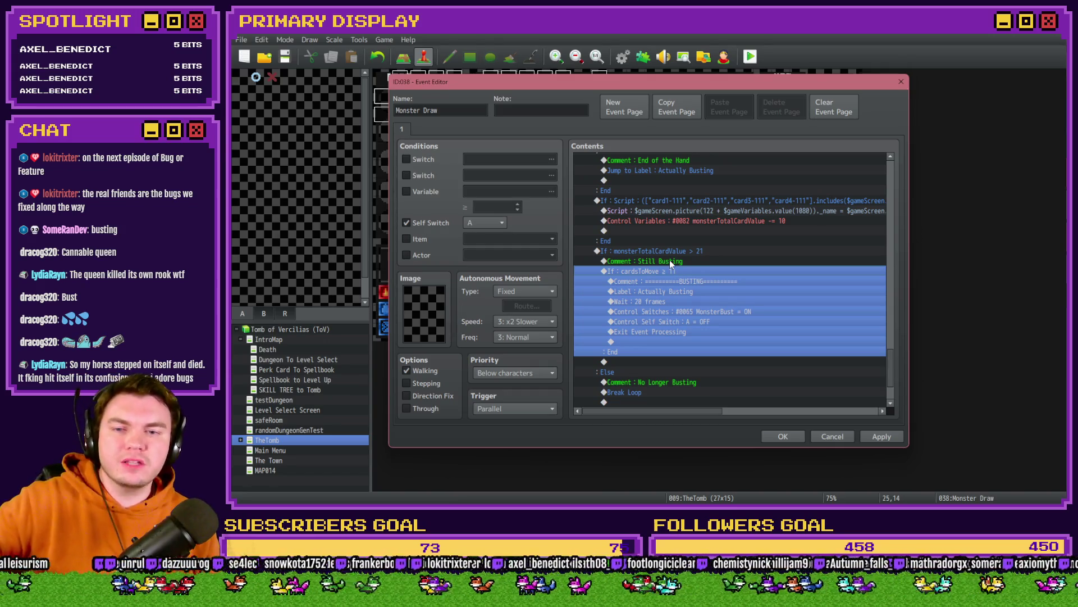
double_click(670, 251)
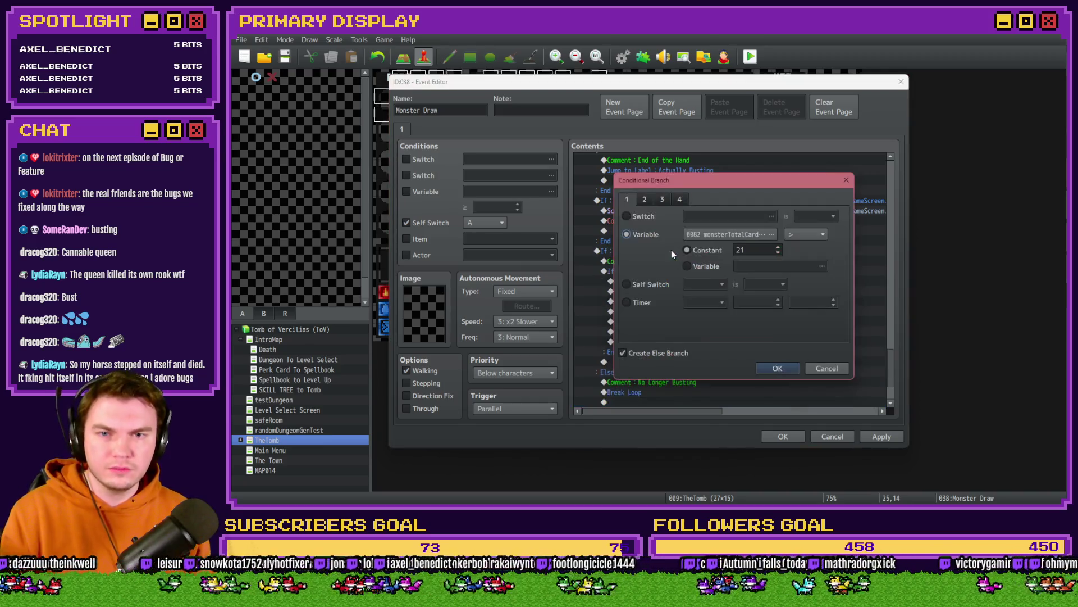
key("Escape")
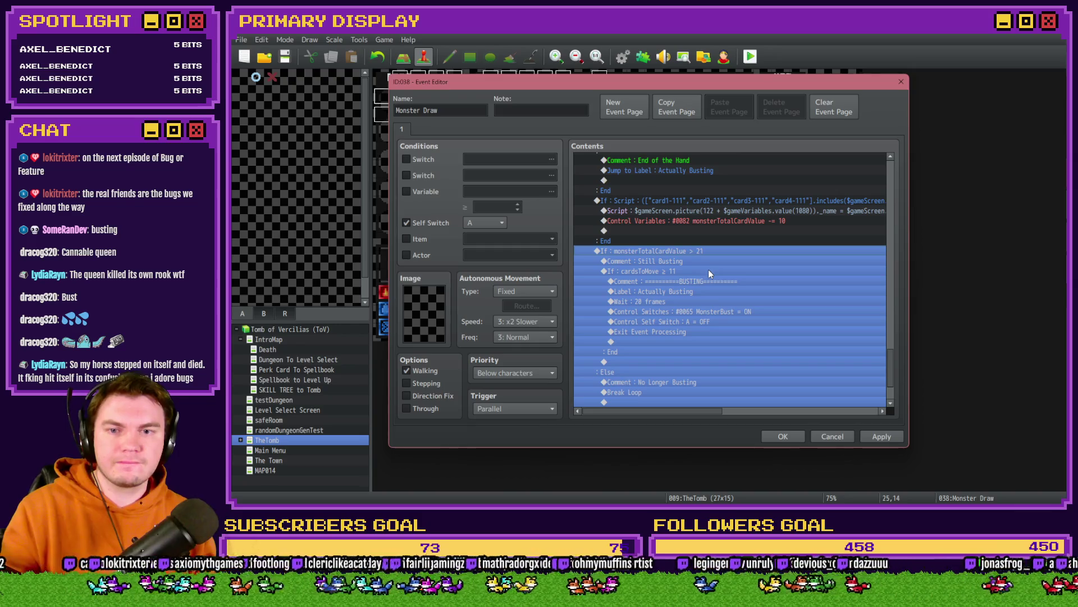
left_click(686, 272)
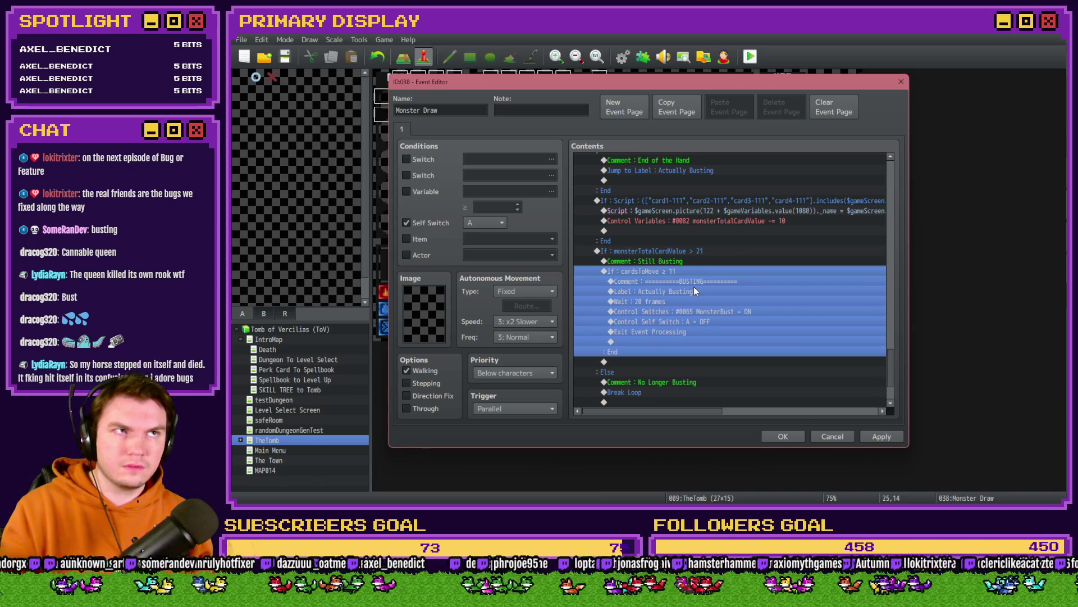
scroll(693, 286, "down", 2)
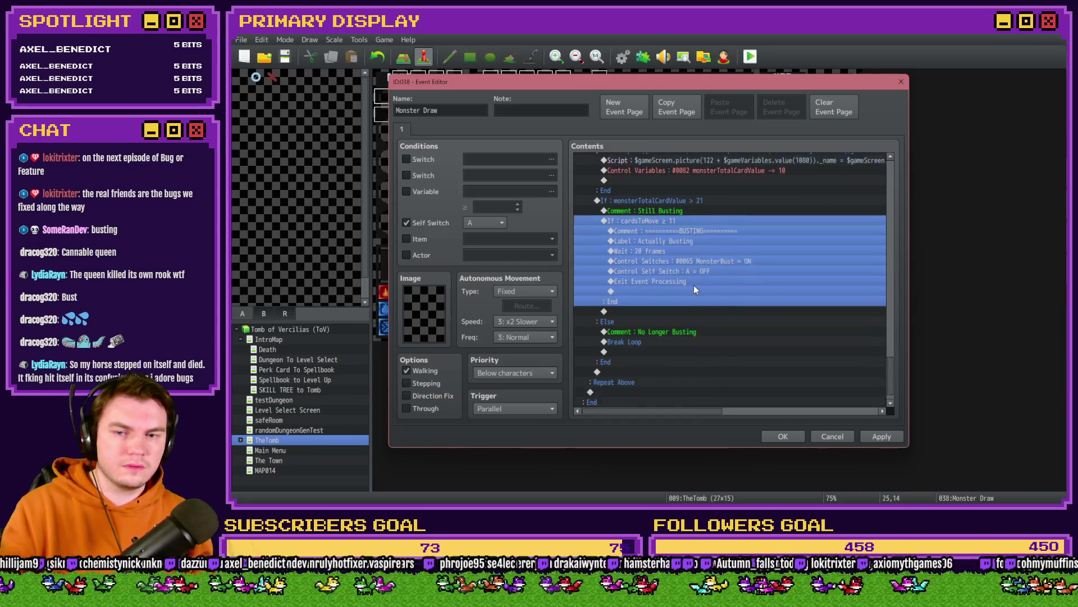
scroll(693, 280, "up", 3)
scroll(694, 283, "up", 1)
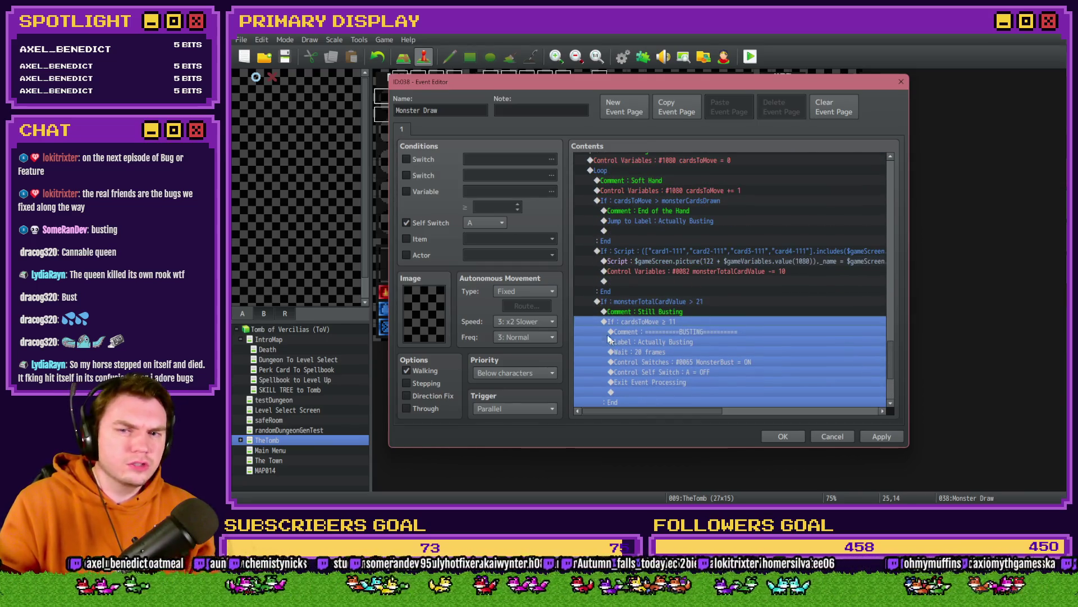
scroll(622, 184, "down", 4)
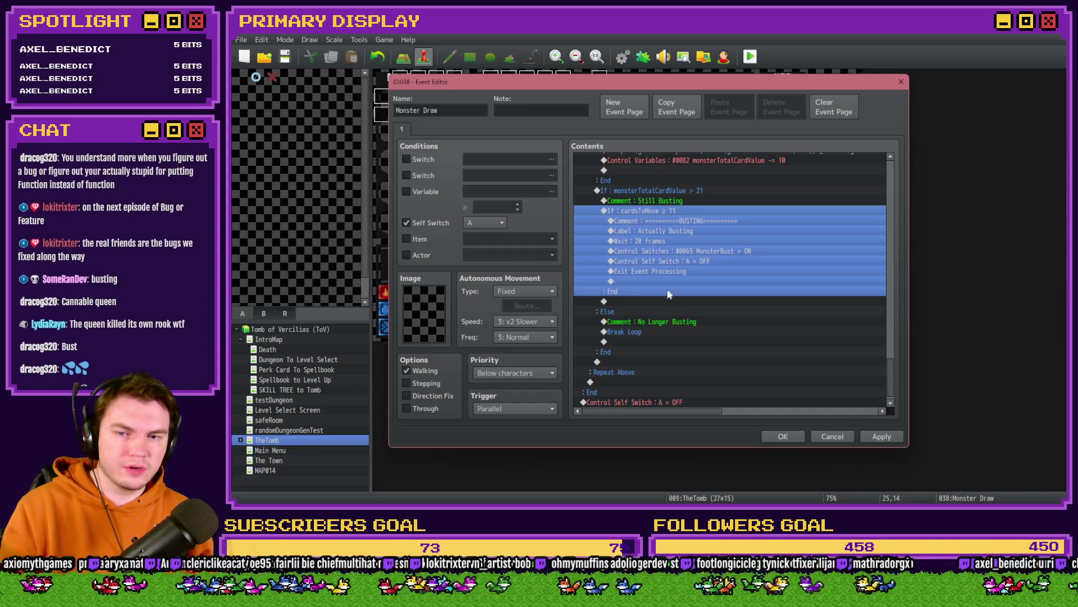
left_click(646, 332)
left_click(635, 397)
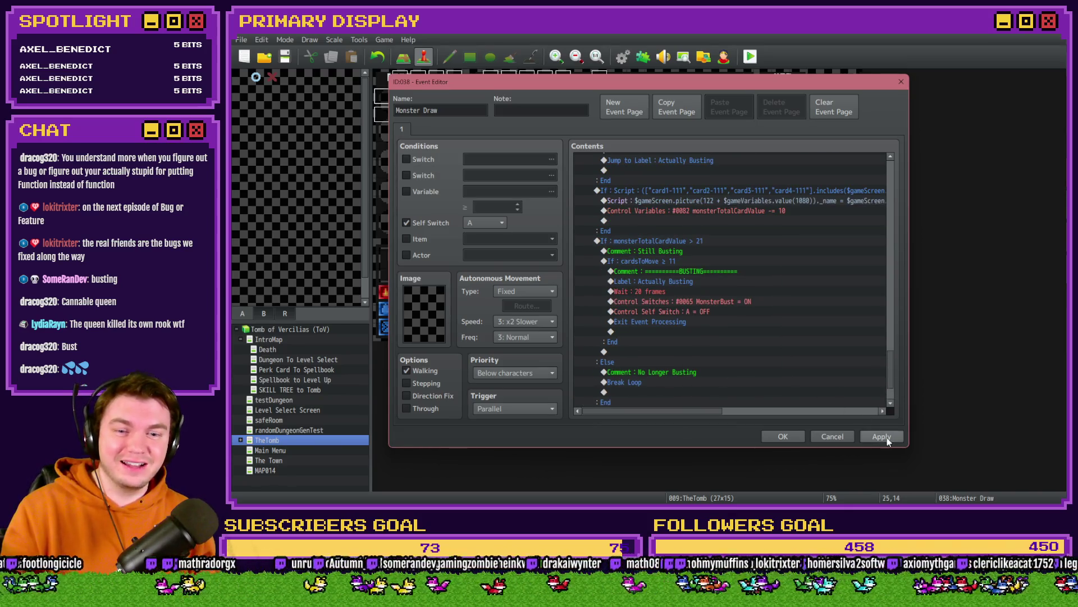
left_click(785, 436)
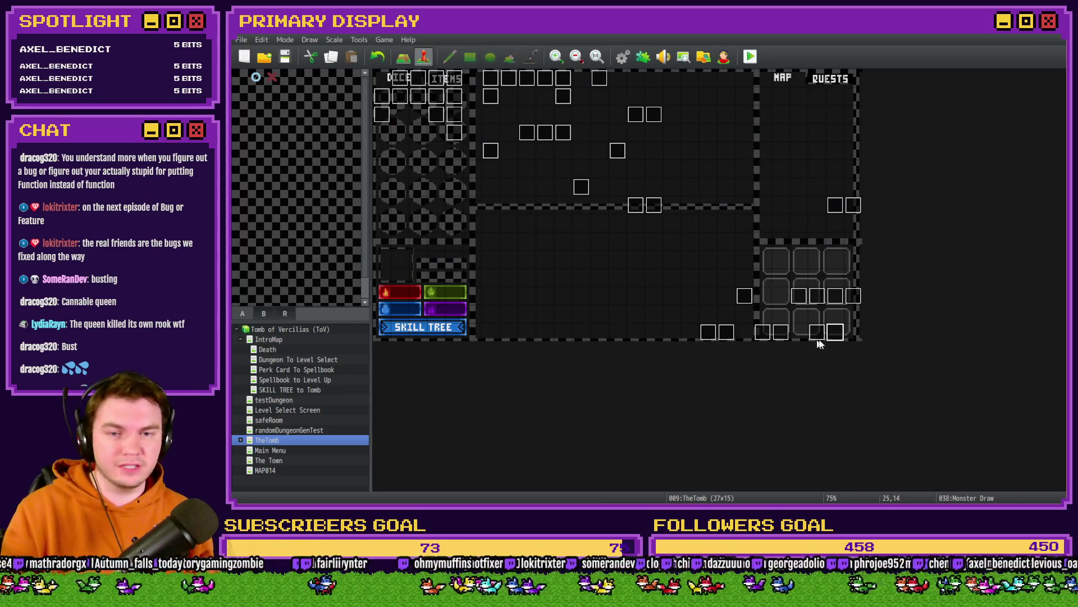
- Delete the random cardToDraw (#1140) assignment from Monster Draw and close it with OK
double_click(835, 335)
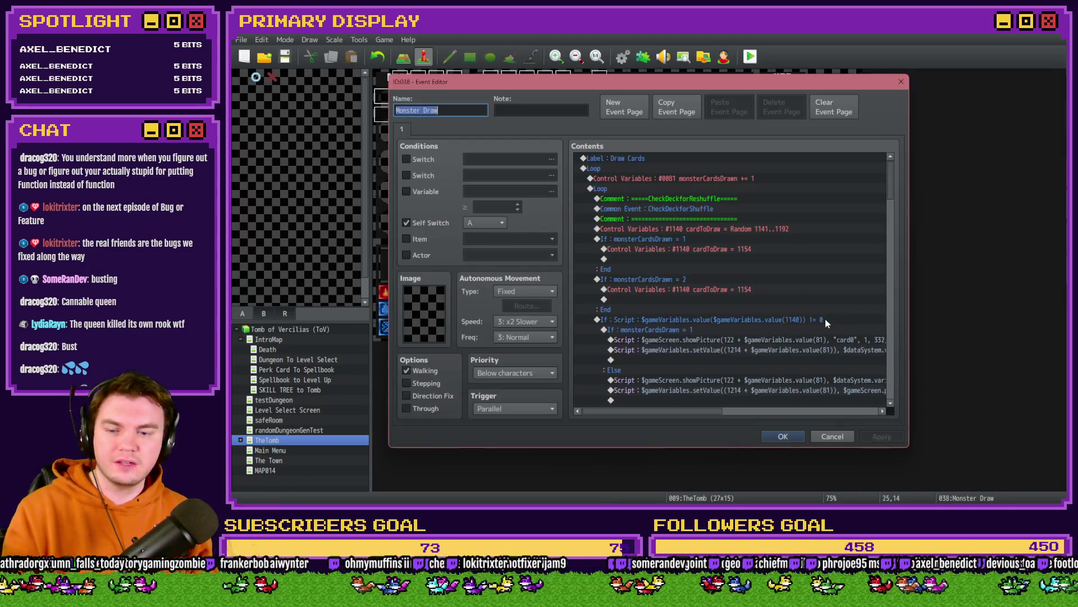
left_click(739, 228)
key("Delete")
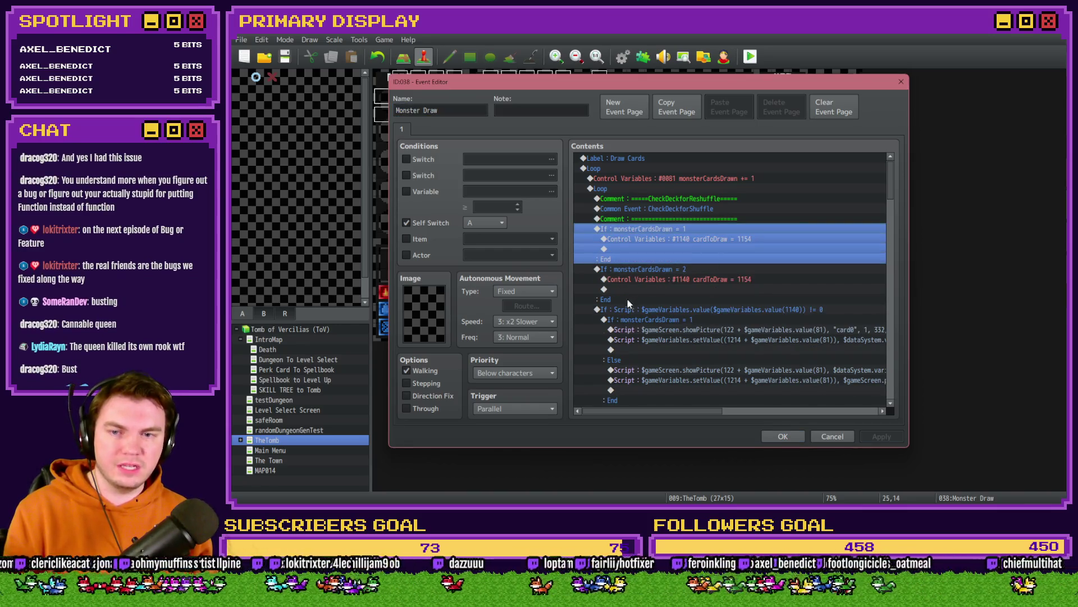
left_click(623, 299)
key("ctrl+v")
left_click(783, 436)
- Check page 2 of the Draw And Attack event, then launch a playtest
double_click(815, 335)
left_click(420, 129)
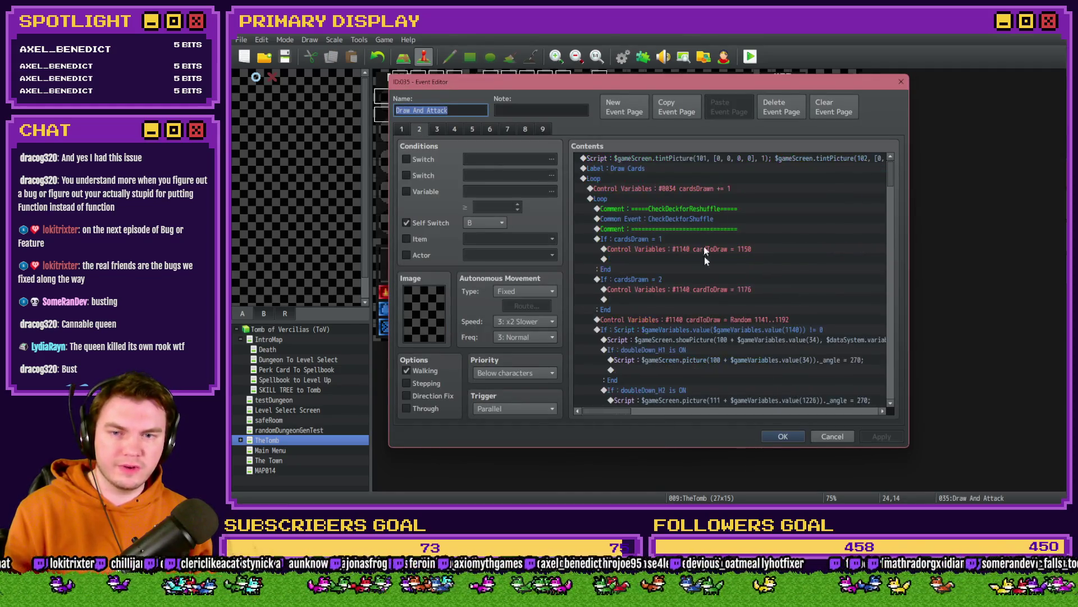
left_click(781, 436)
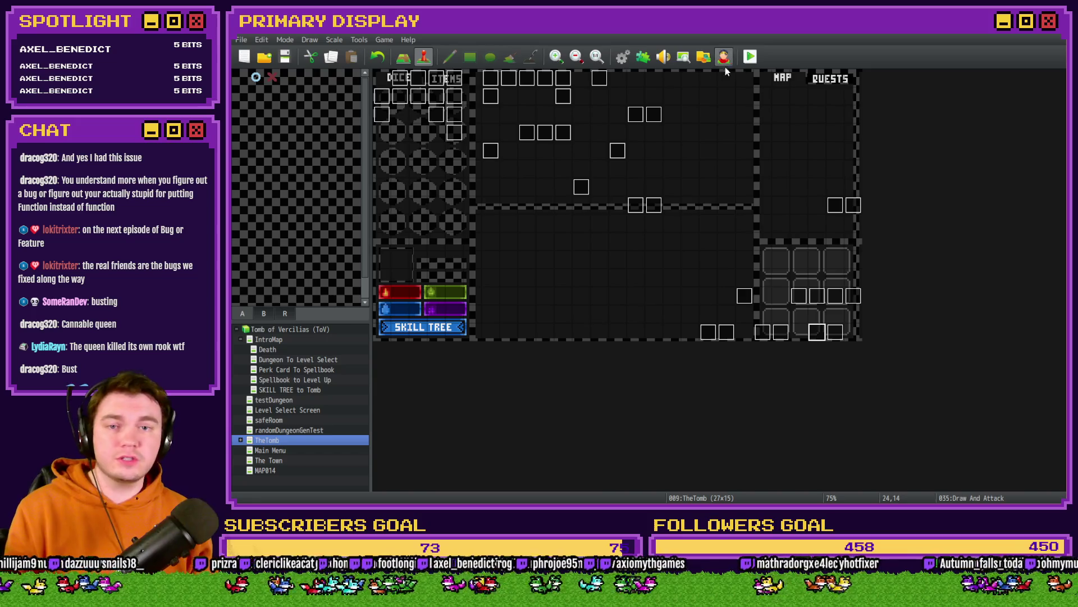
left_click(751, 57)
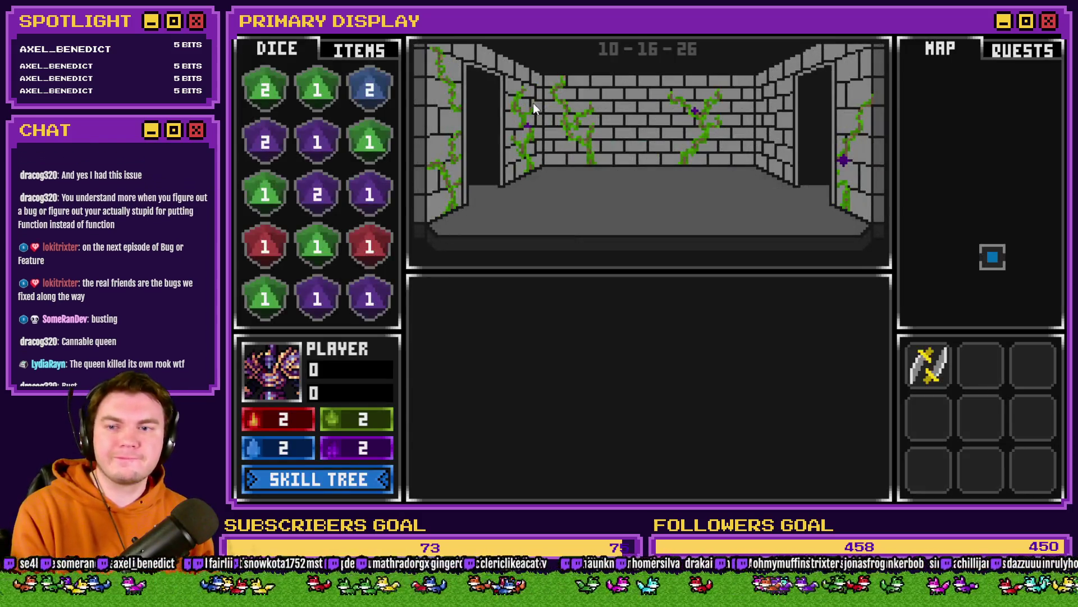
- Walk into the orc encounter and stand through the opening hands until both total 17
key("a")
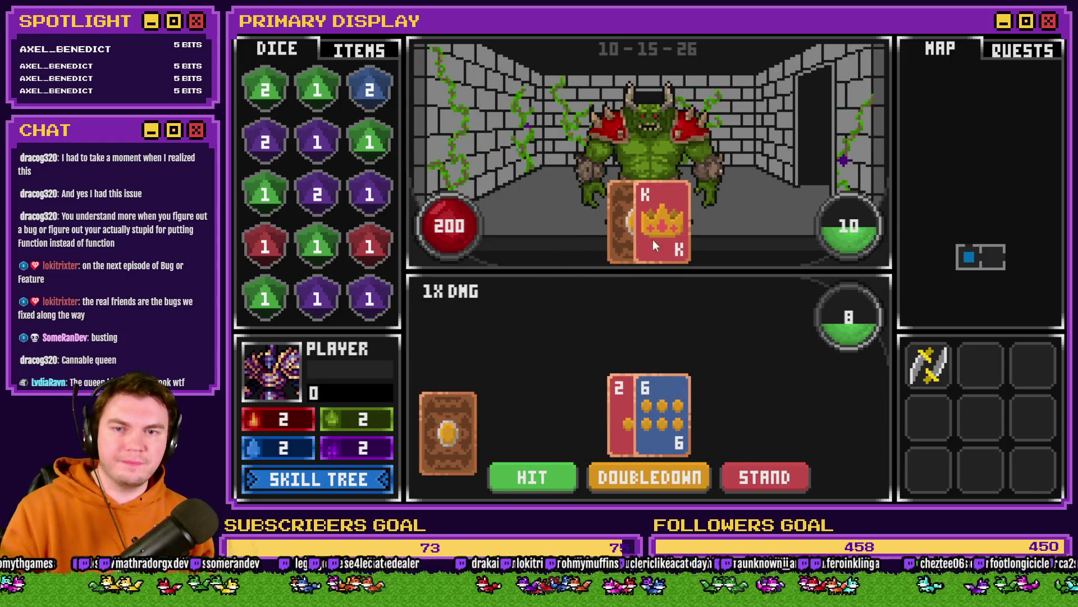
left_click(764, 486)
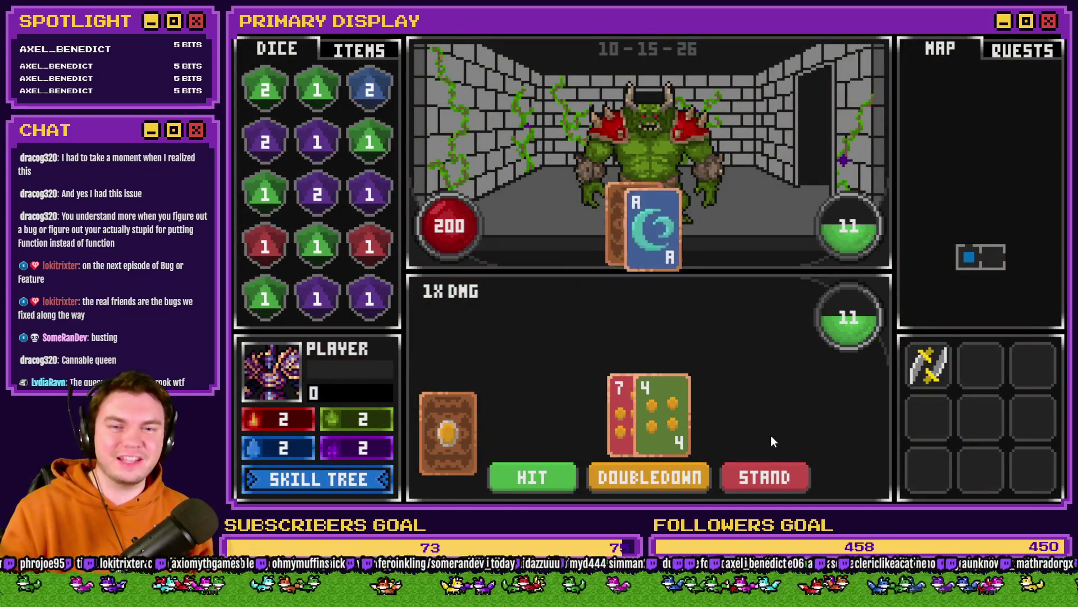
left_click(778, 477)
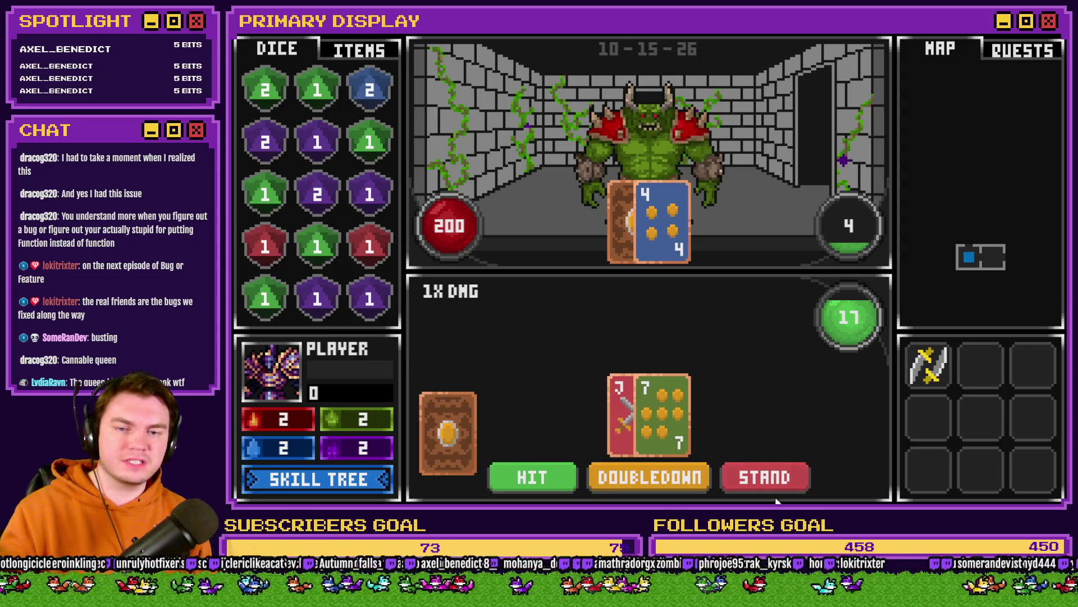
left_click(777, 477)
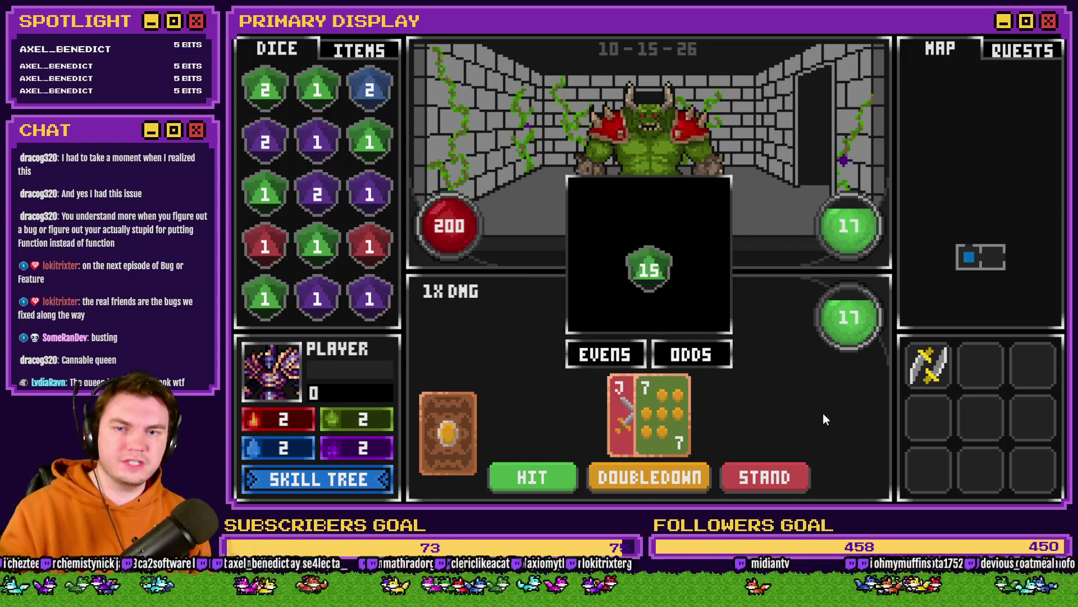
- Bet EVENS on the die, hit once, then stand on 18 and 19 against the orc
left_click(607, 354)
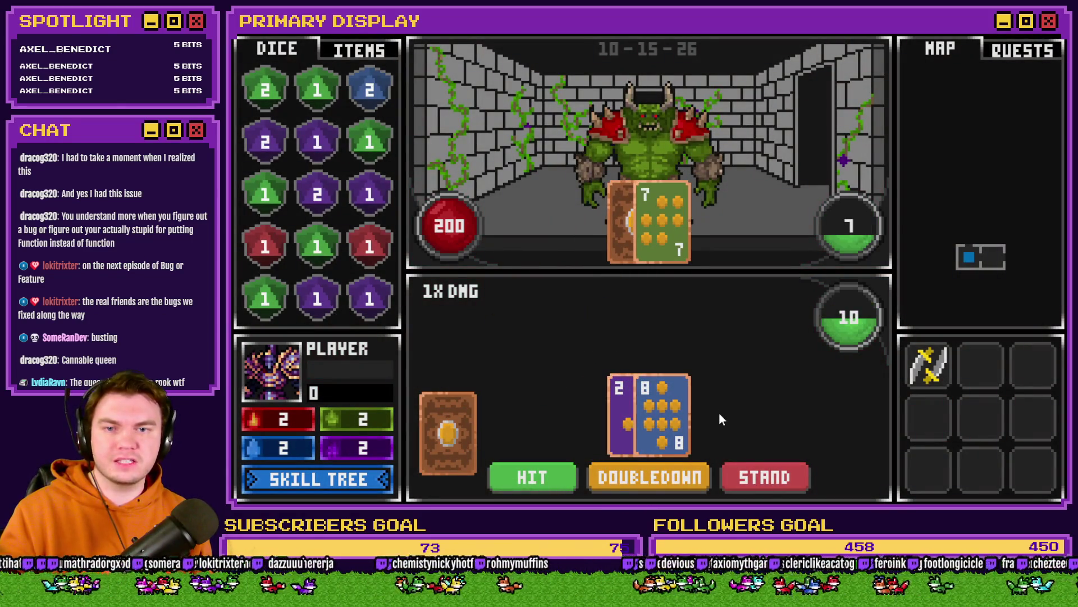
left_click(544, 480)
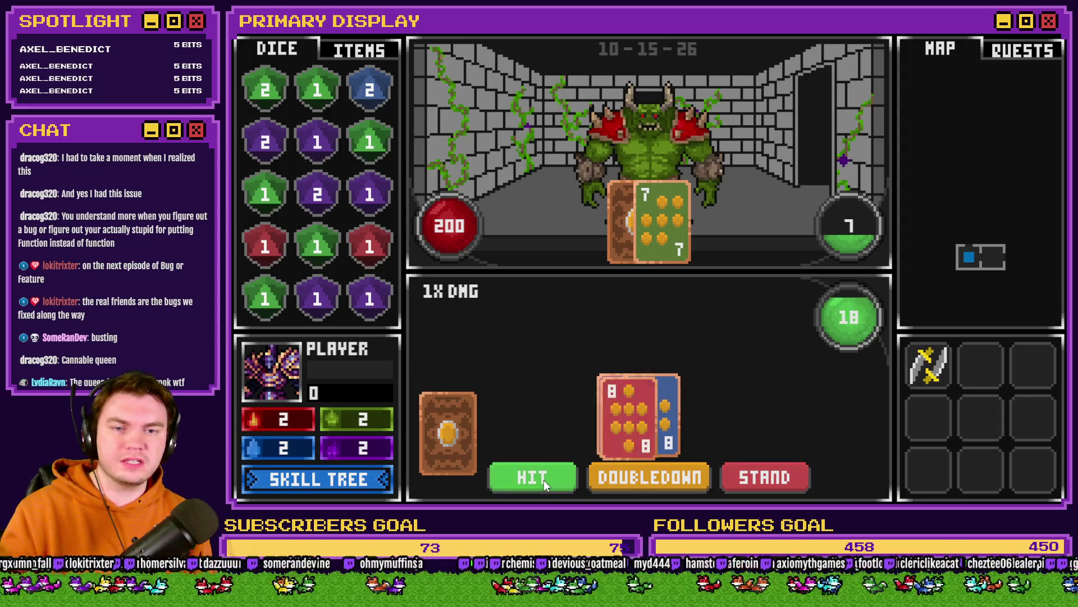
left_click(766, 479)
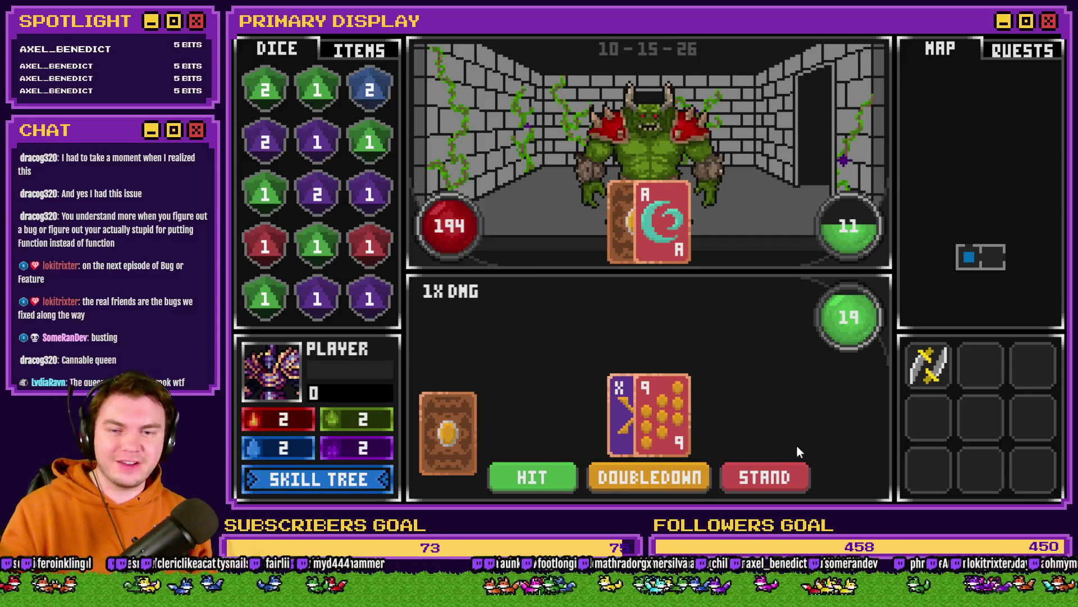
left_click(767, 477)
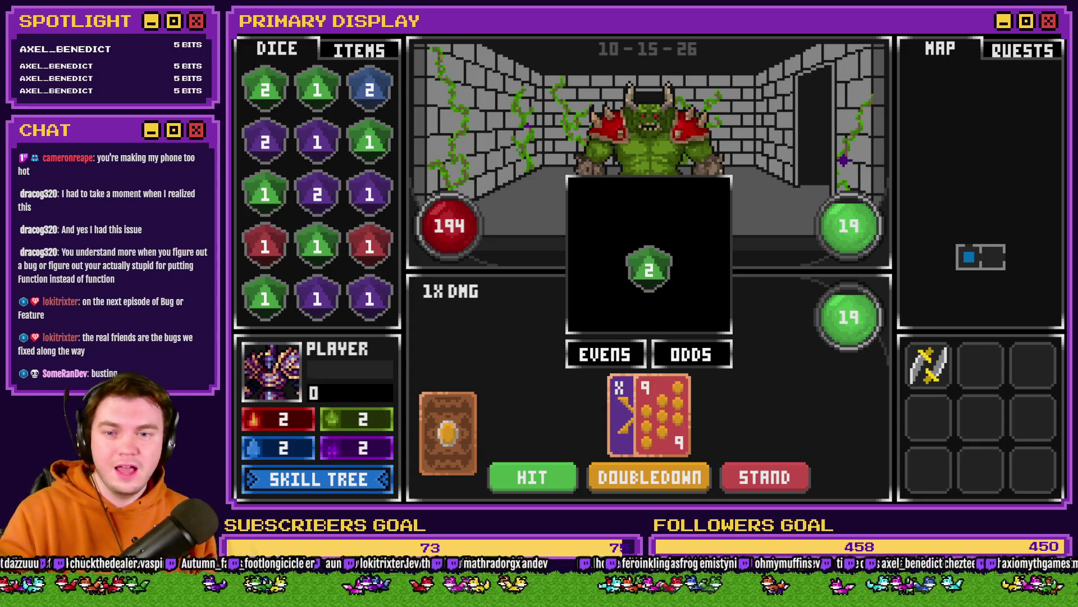
- Bet evens, then hit and stand through several hands, watching the orc's drawn cards
left_click(616, 355)
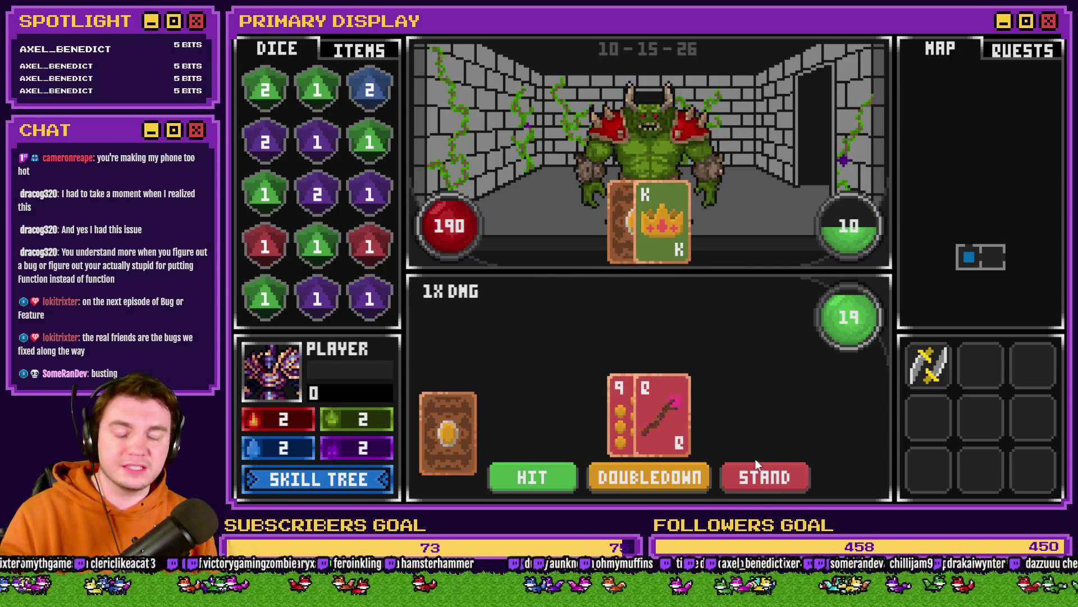
left_click(771, 478)
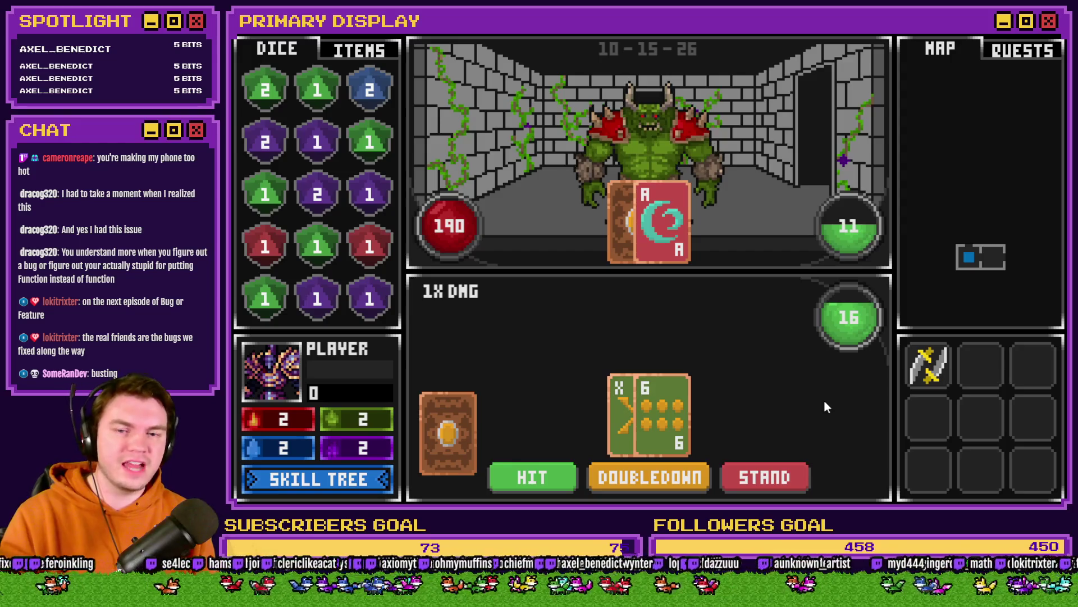
left_click(534, 483)
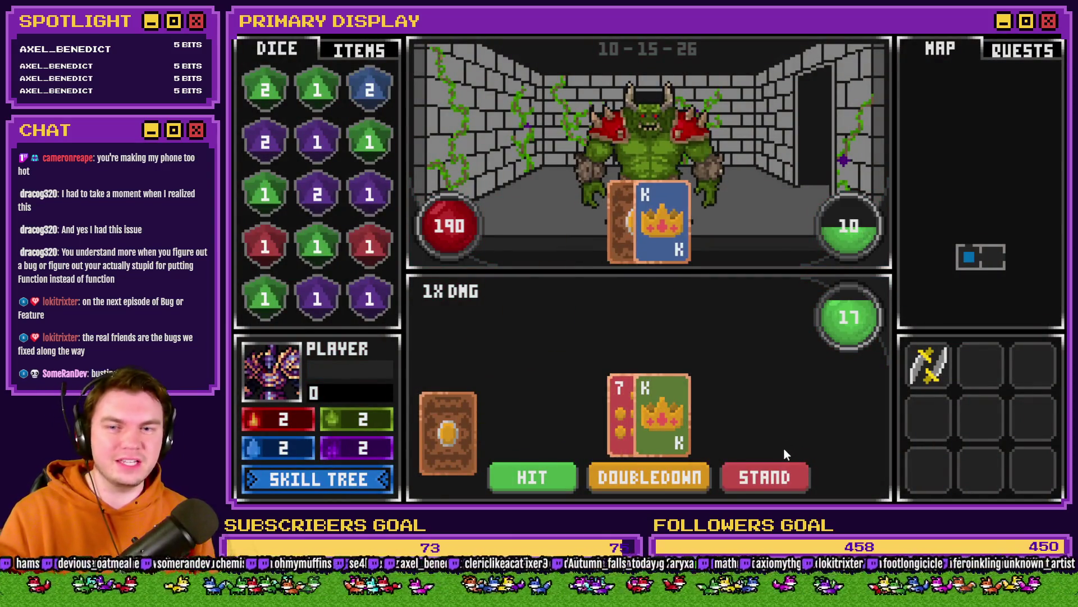
left_click(767, 474)
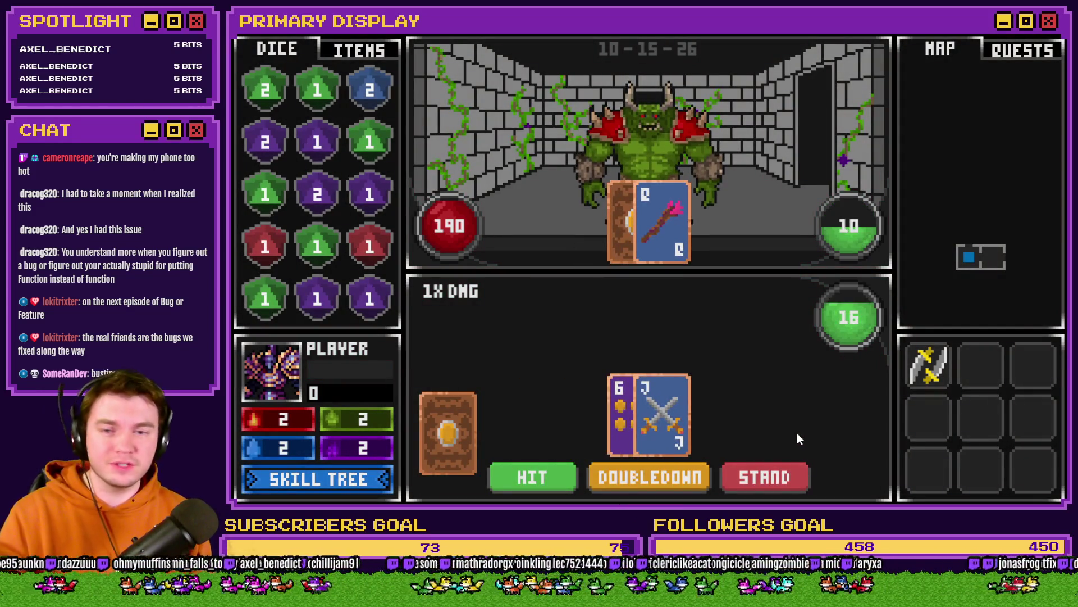
left_click(537, 477)
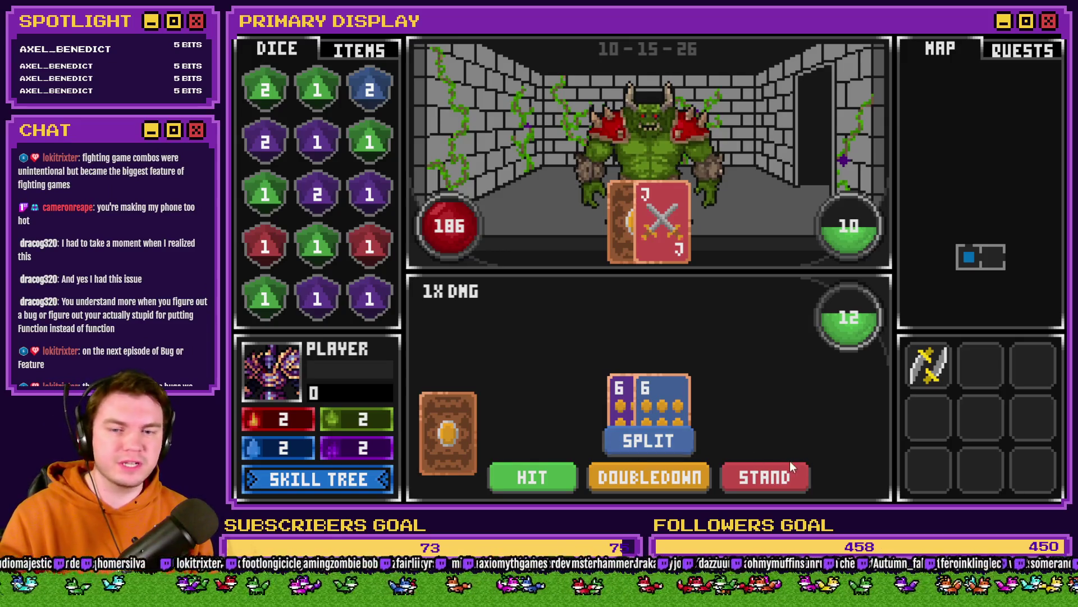
left_click(539, 477)
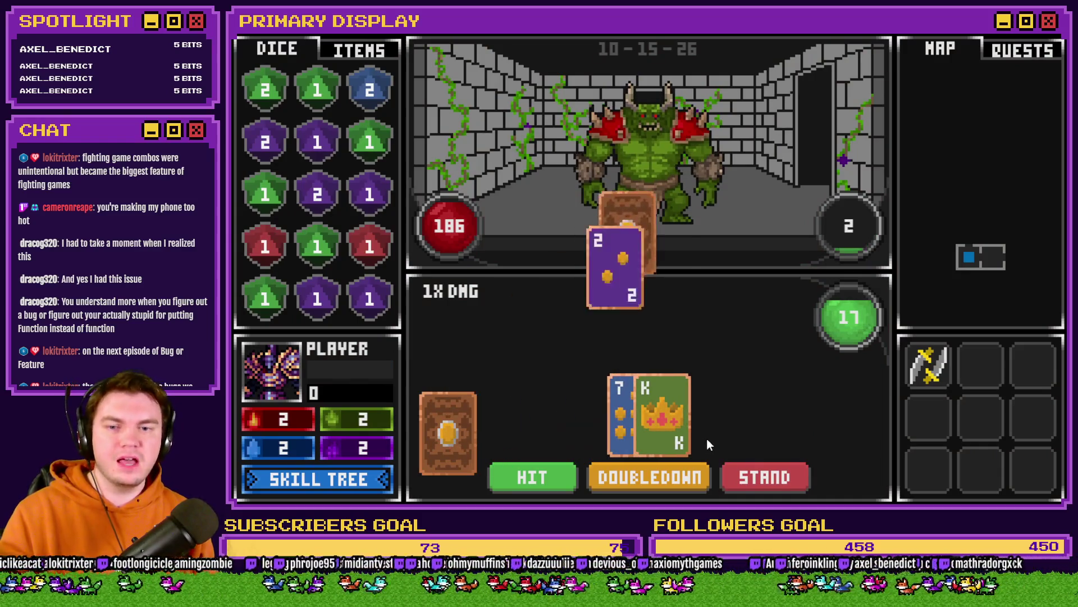
left_click(741, 477)
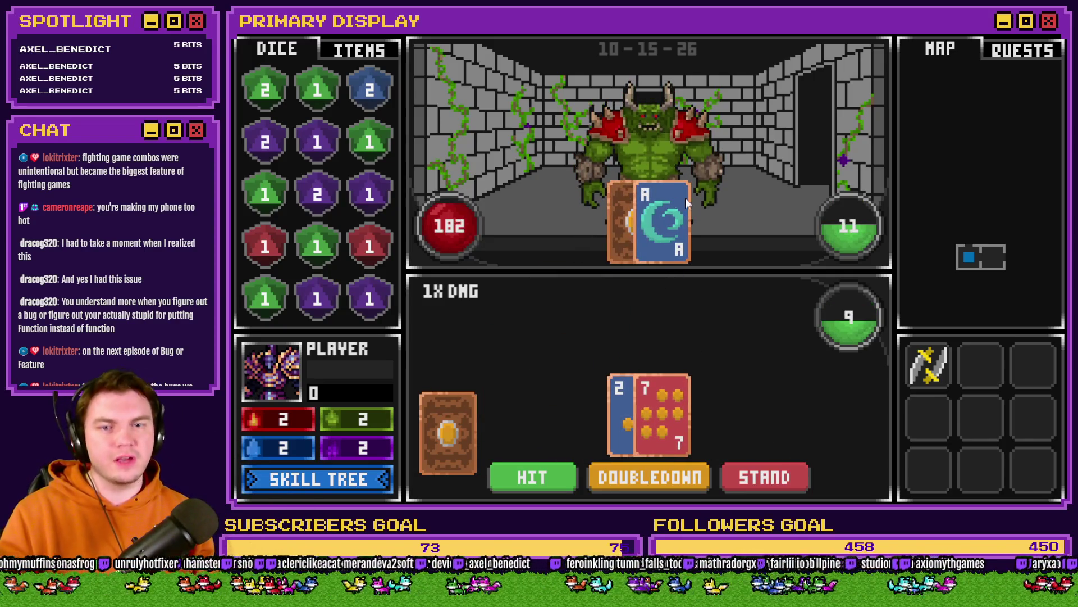
- Stand to reveal the orc's hidden cards, hit to 18 and stand, then hit on 16
left_click(770, 484)
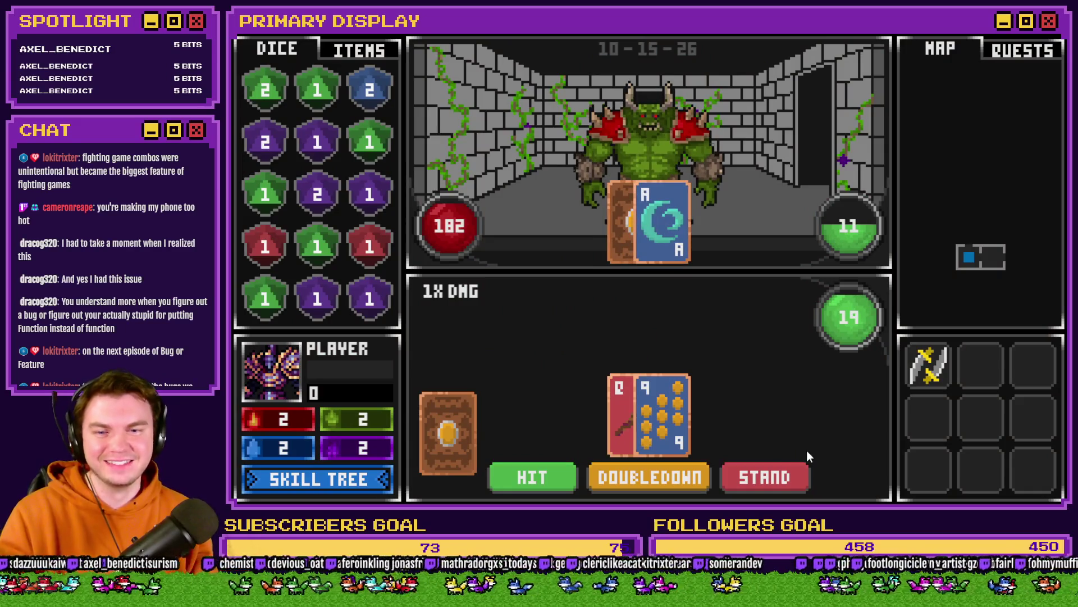
left_click(782, 472)
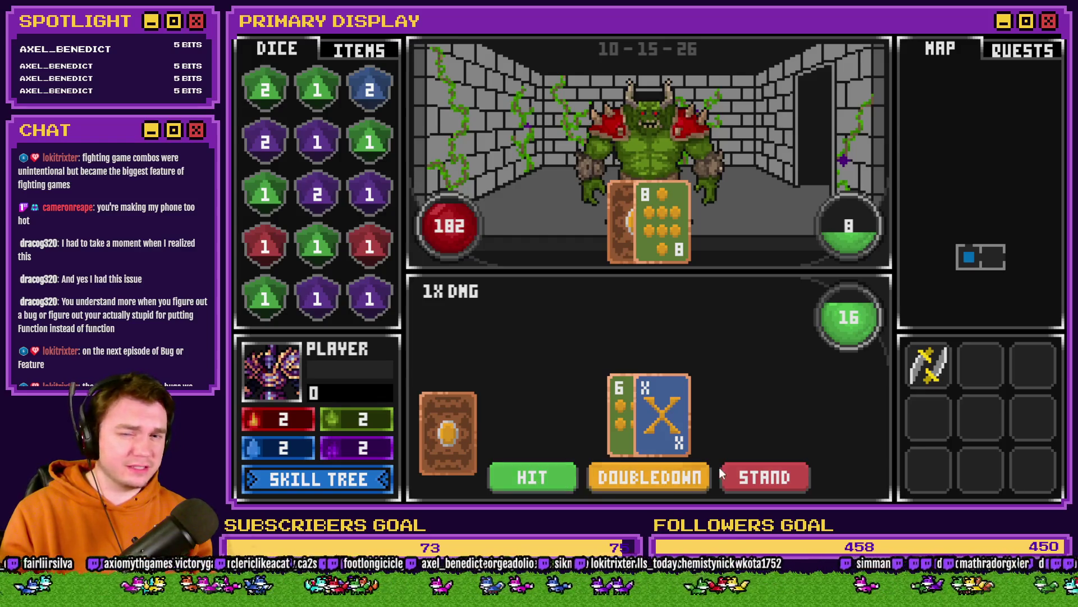
left_click(554, 474)
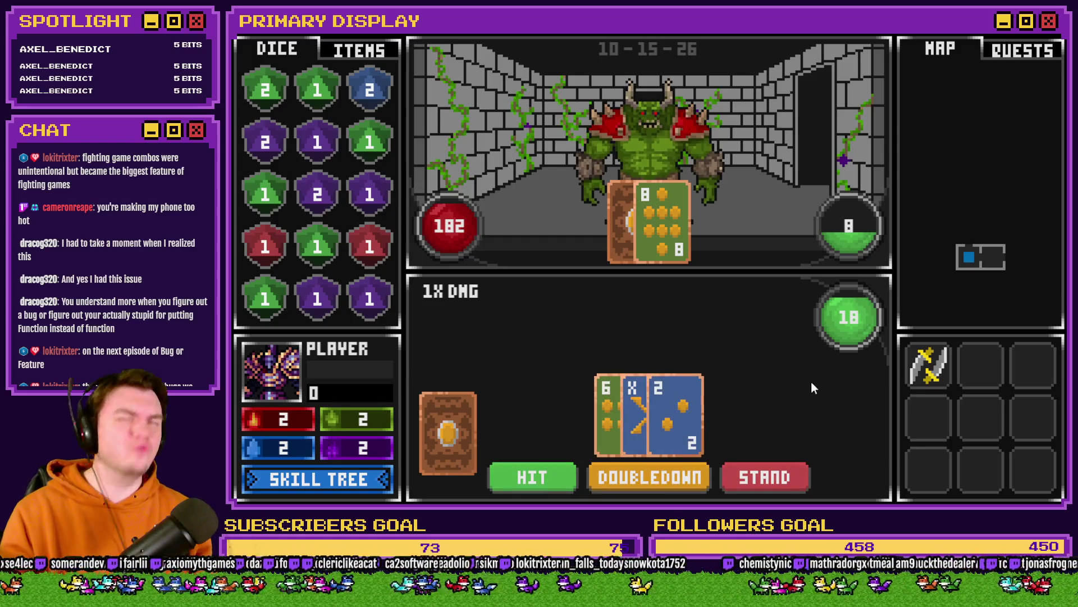
left_click(794, 477)
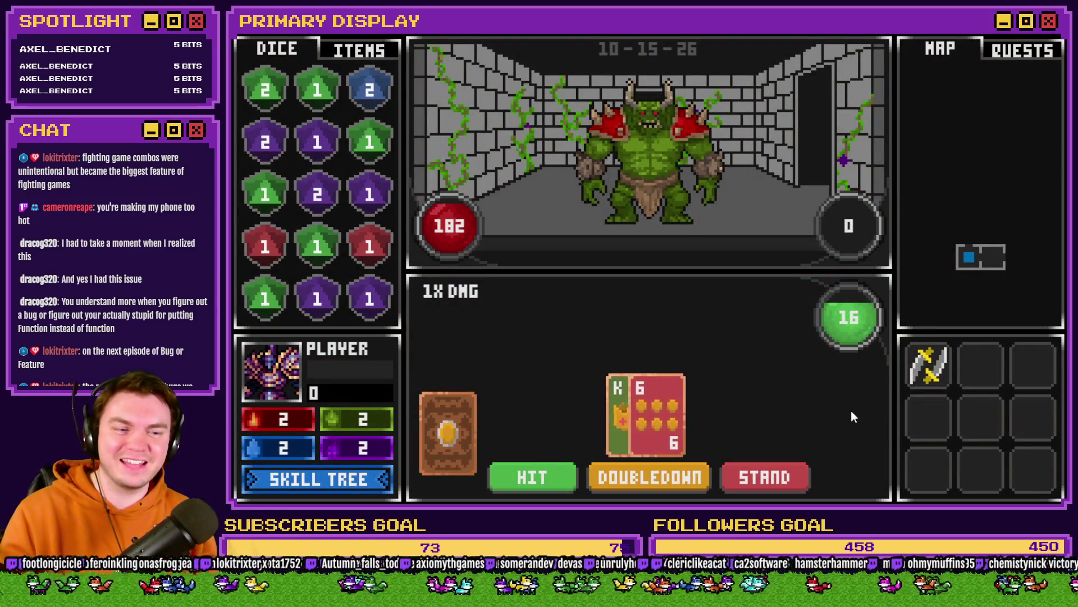
left_click(520, 484)
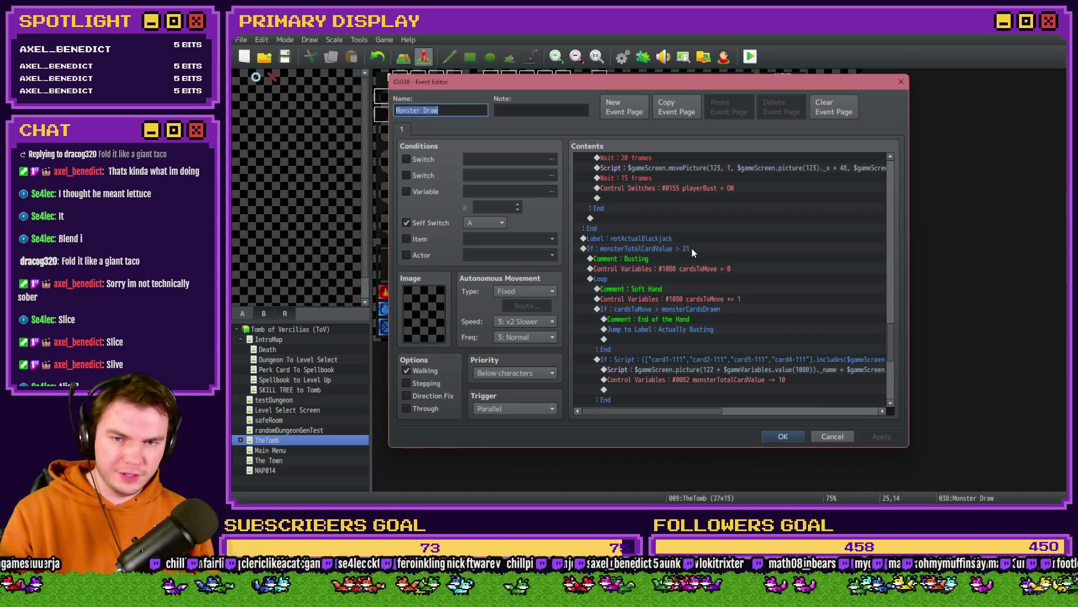
- Inspect Monster Draw's logic from the Comment : Busting line onward, then close the editor with OK
left_click(692, 248)
left_click(690, 255)
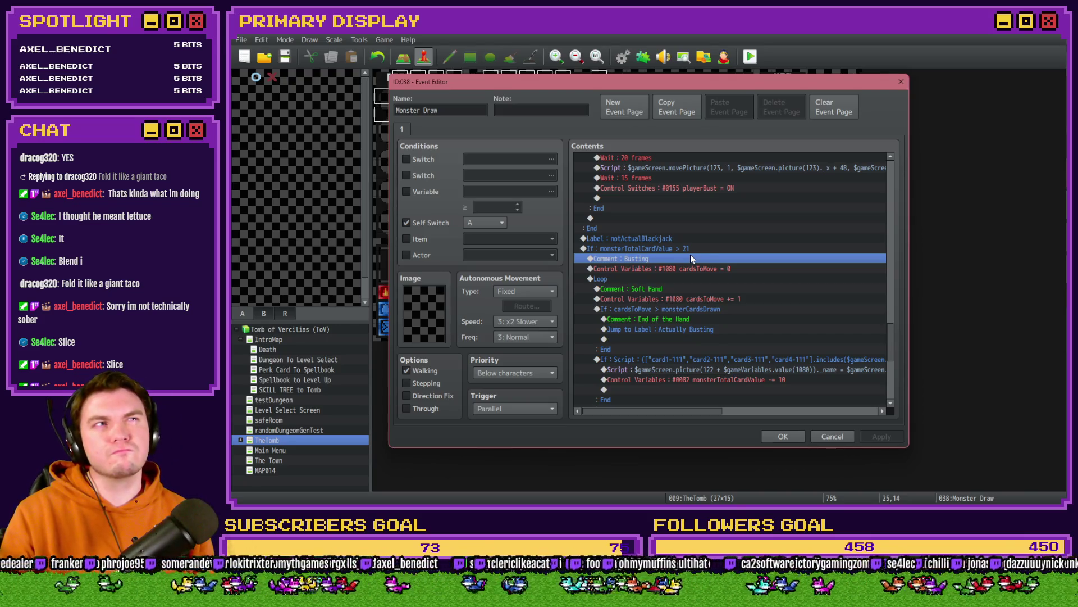
scroll(695, 280, "down", 2)
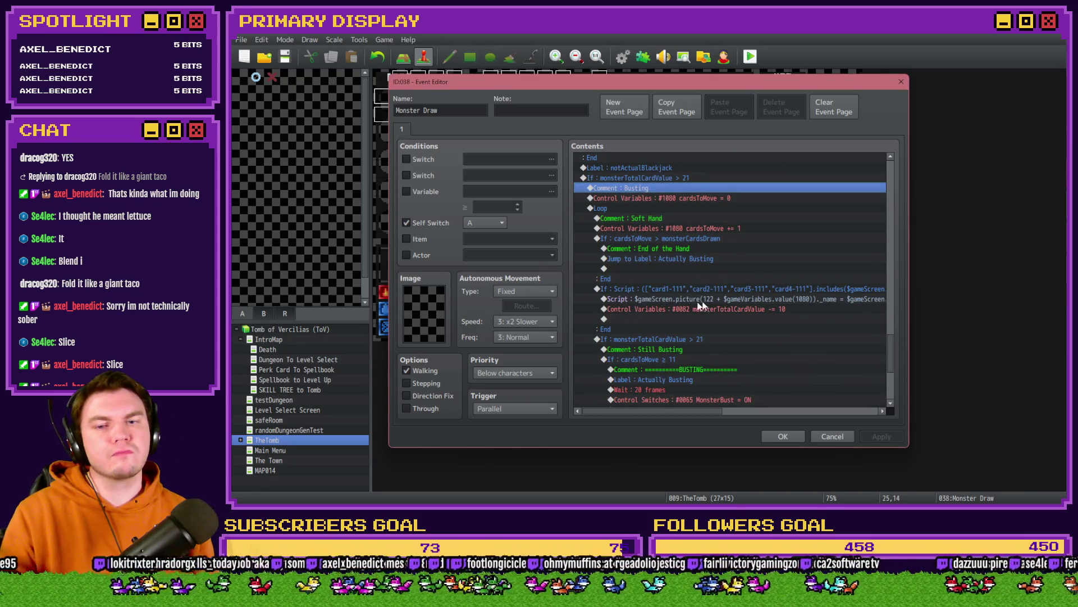
mouse_move(688, 411)
left_mouse_down()
mouse_move(771, 415)
mouse_move(638, 412)
left_mouse_up()
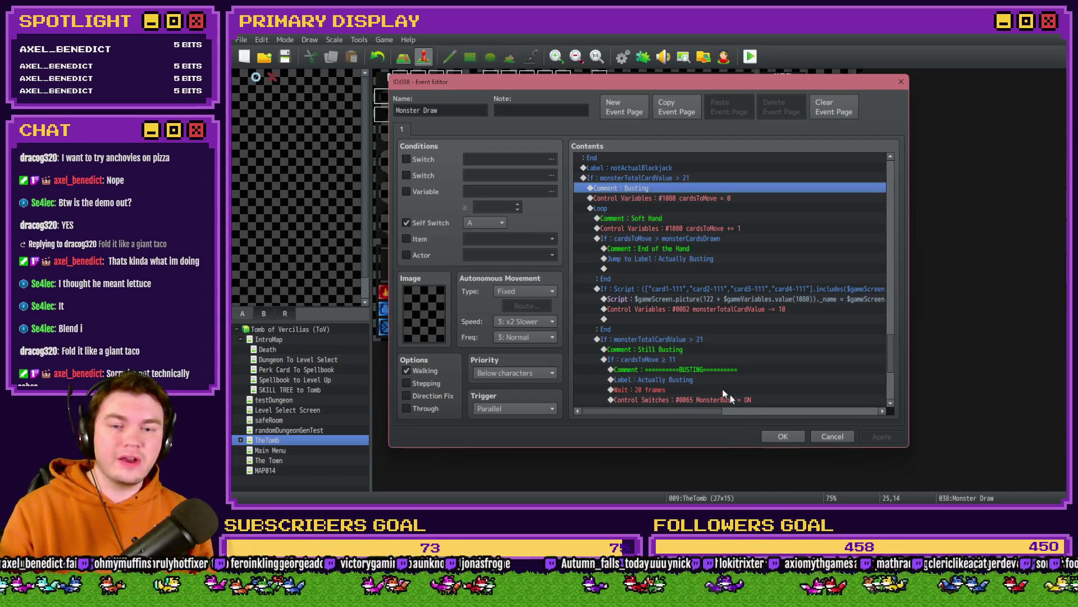
left_click(781, 437)
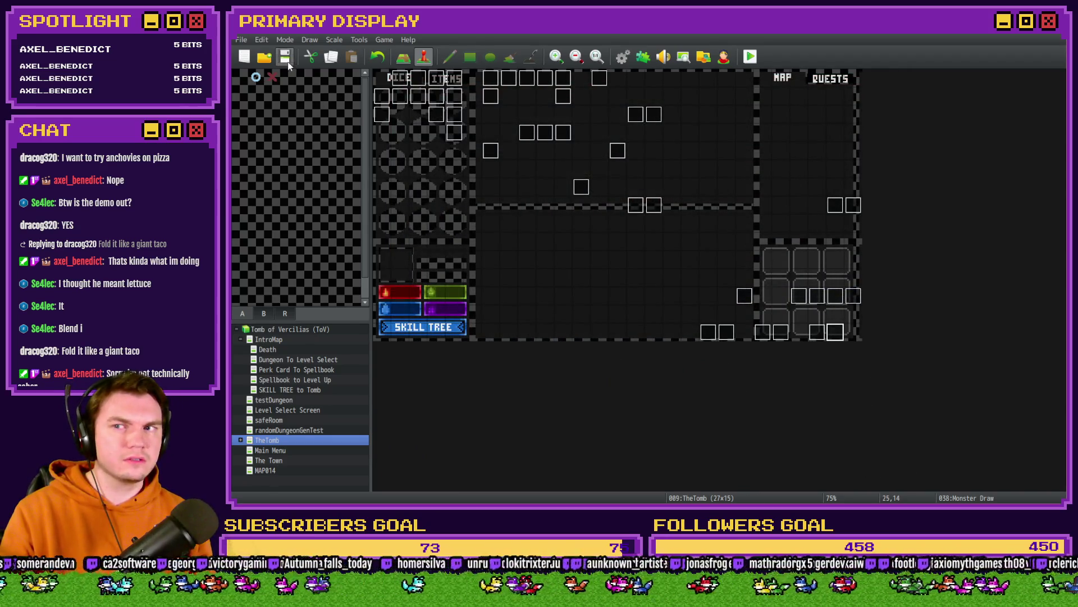
- Start a new playtest, take the Spiked Pauldron perk, switch to windowed mode and walk forward
left_click(751, 57)
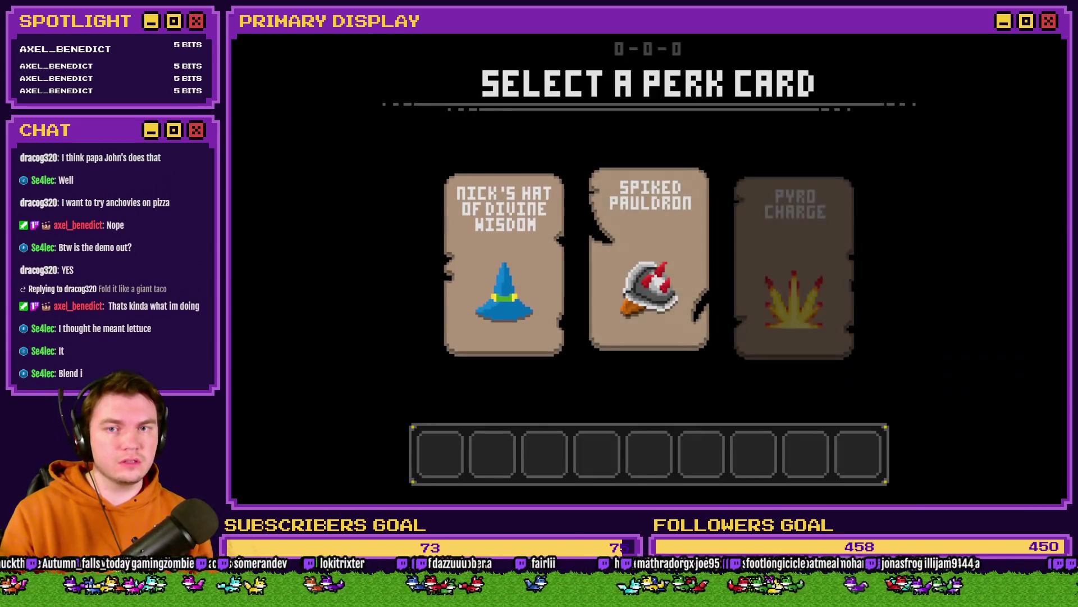
left_click(618, 188)
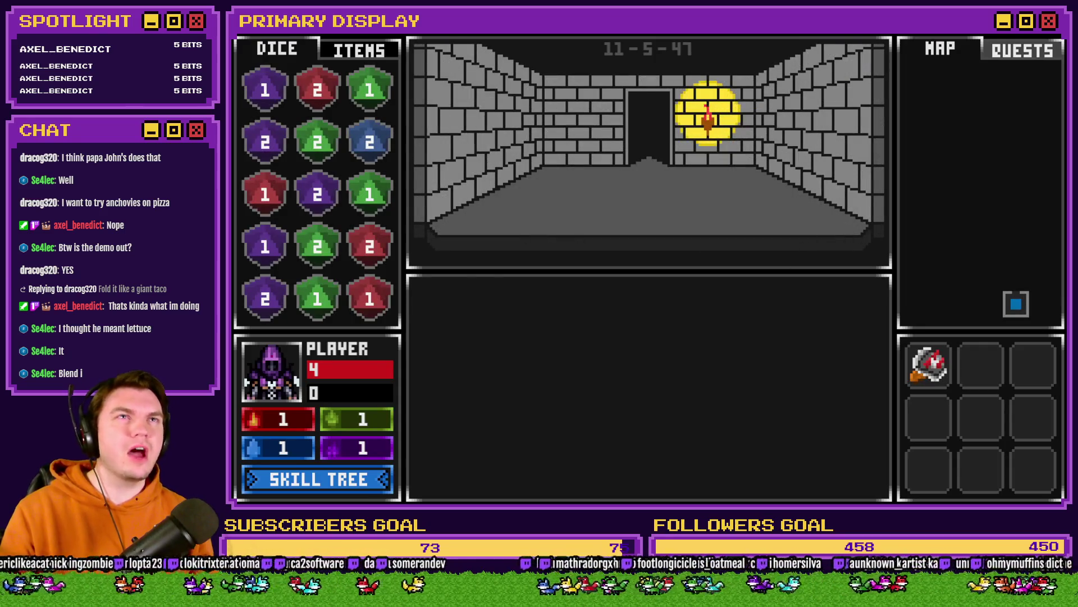
key("F4")
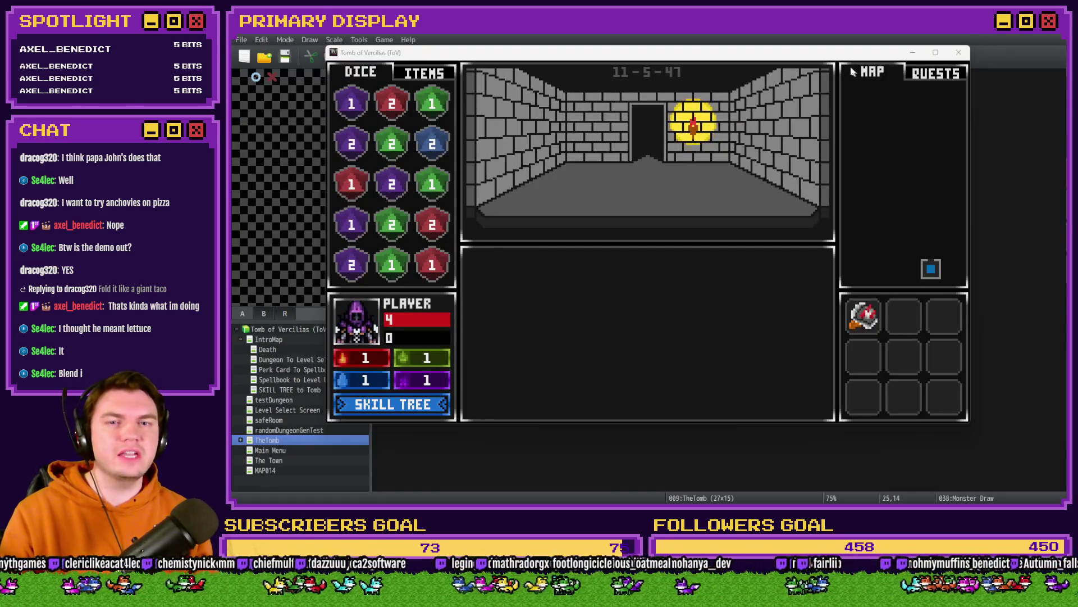
left_click_drag(843, 59, 821, 60)
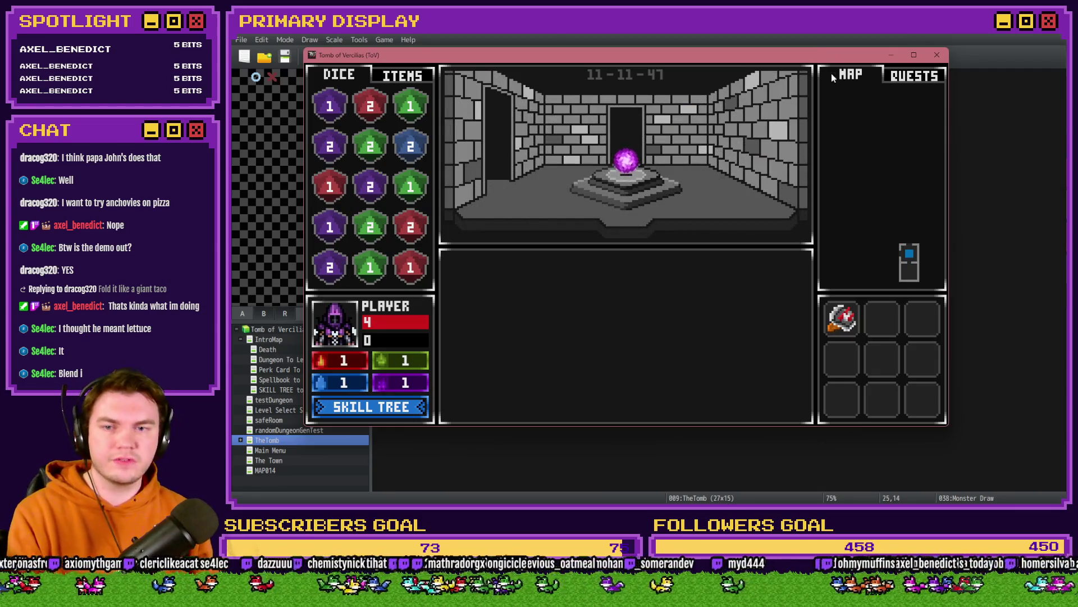
key("Up")
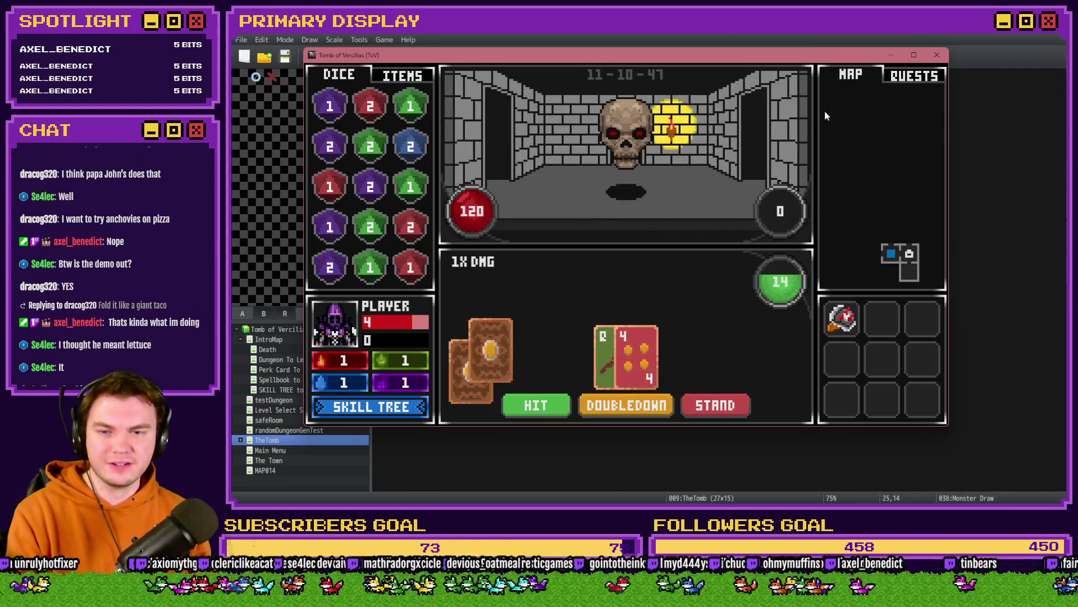
- Take the Pyro Charge perk in the orc battle and open the maximized developer console with F8
key("F9")
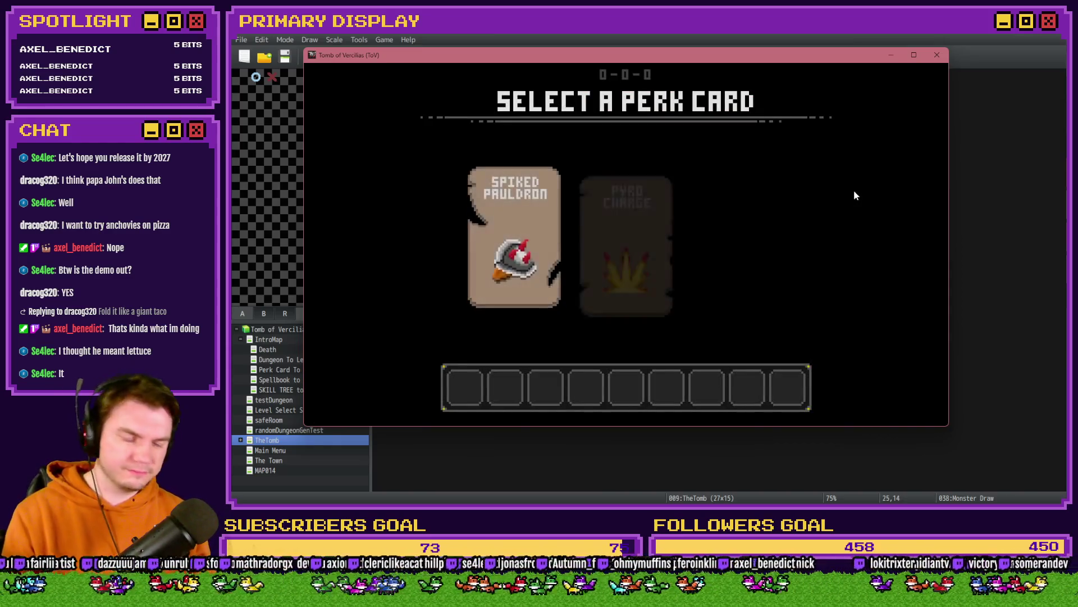
left_click(612, 236)
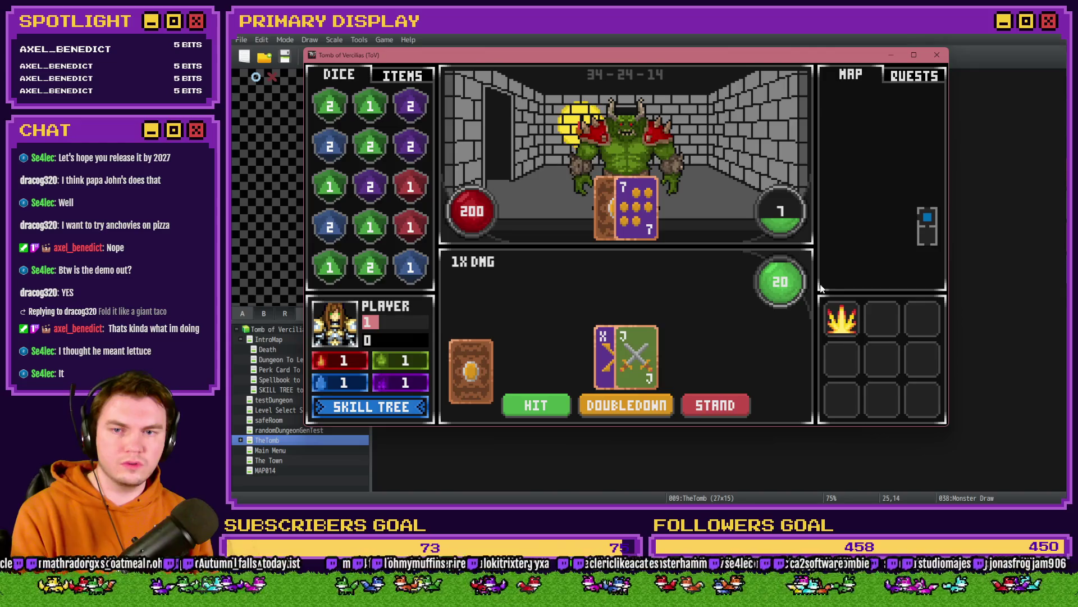
key("F9")
key("F8")
double_click(749, 332)
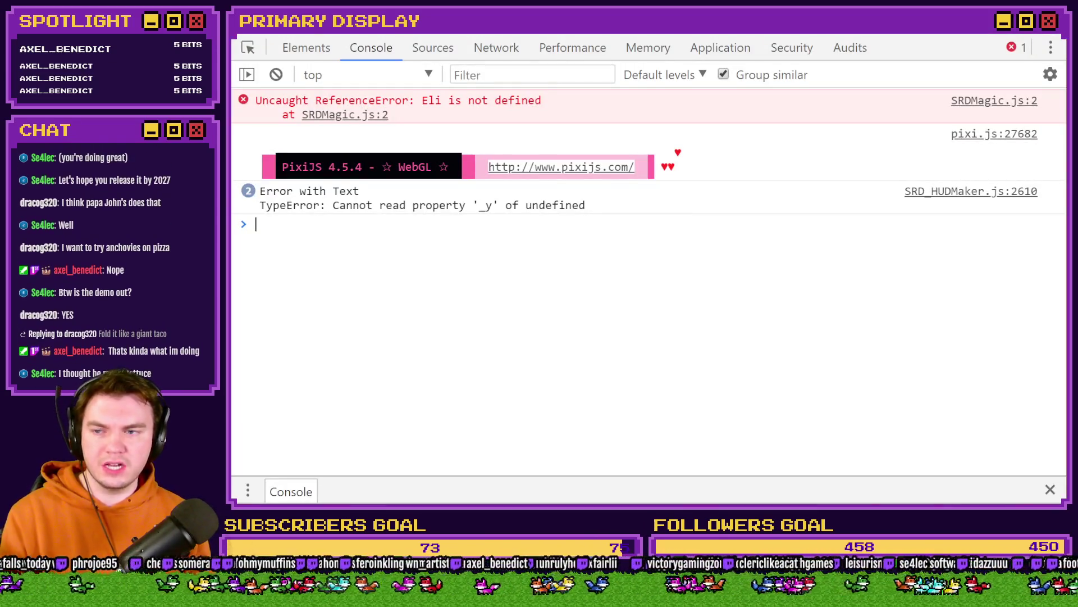
- Query $gameScreen.picture(122) and picture(123) in the console, then return to the map editor
type("$gameScreen.p")
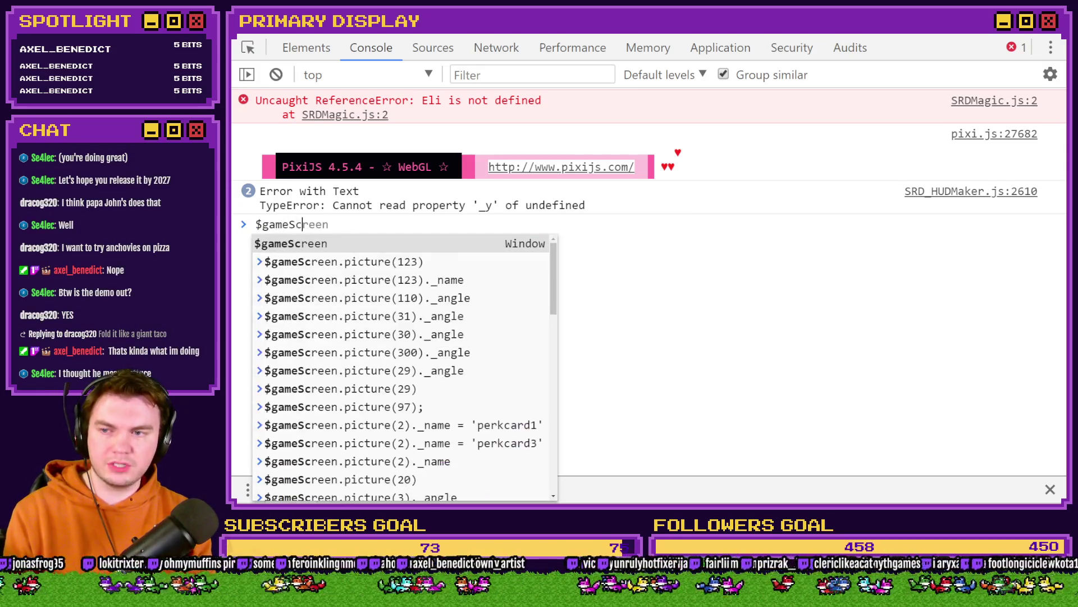
type("icture")
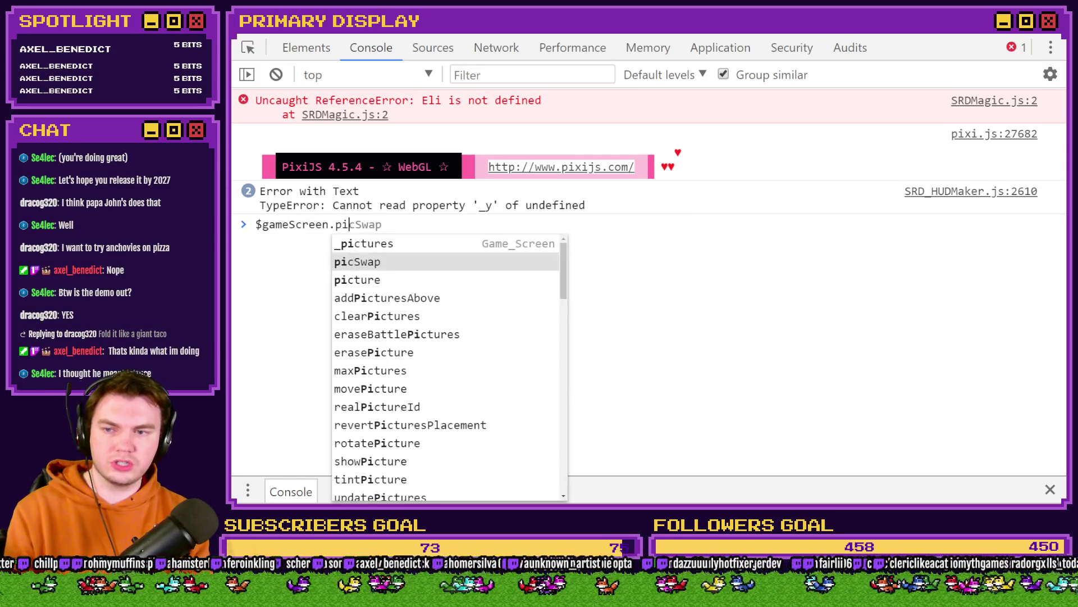
type("(")
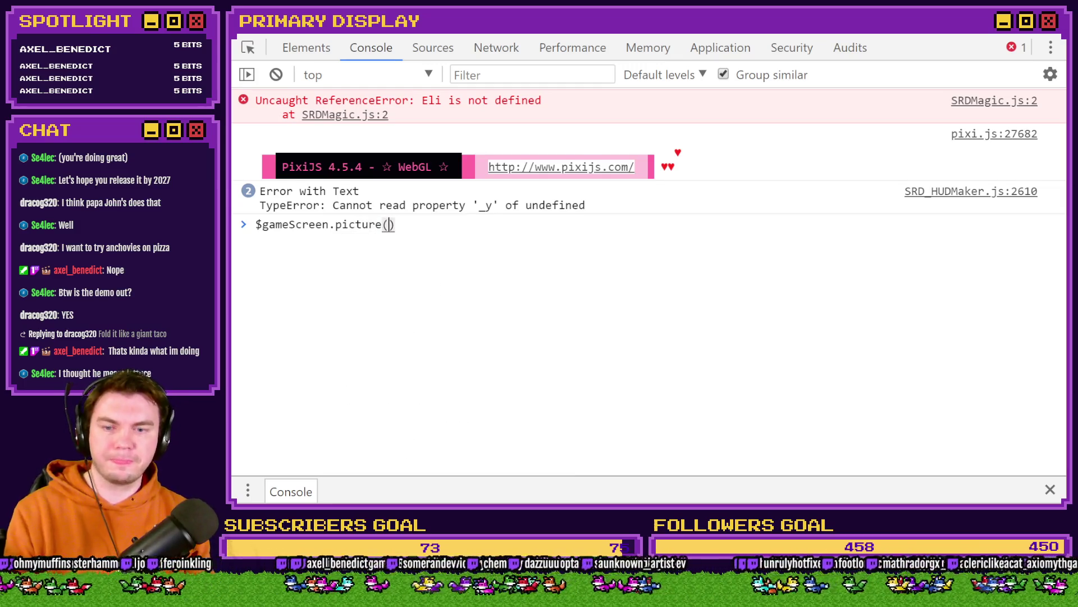
type("12")
key("Return")
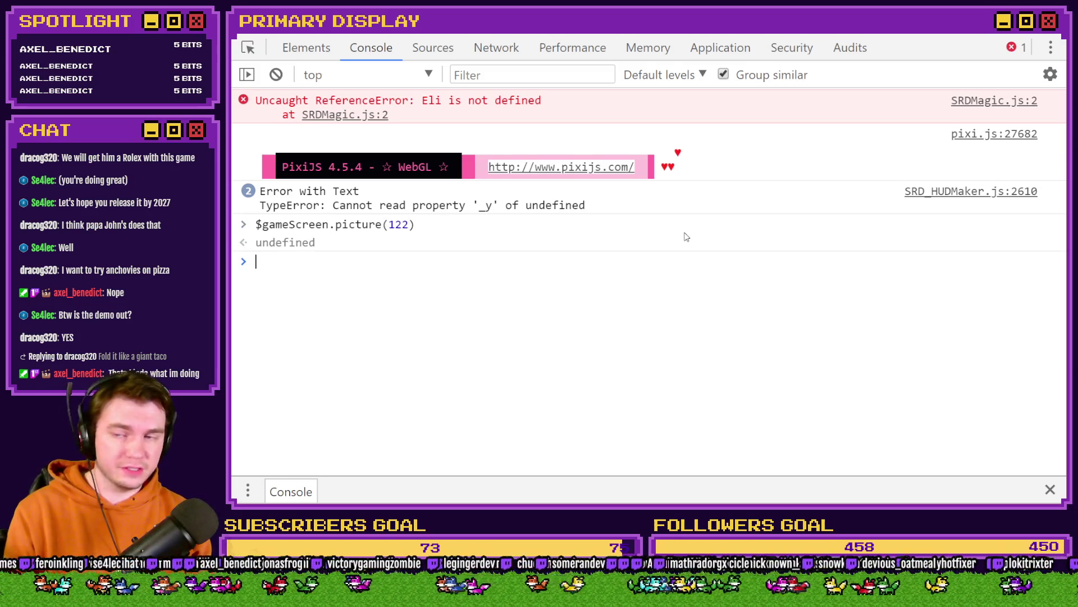
key("Up")
type("3")
key("Return")
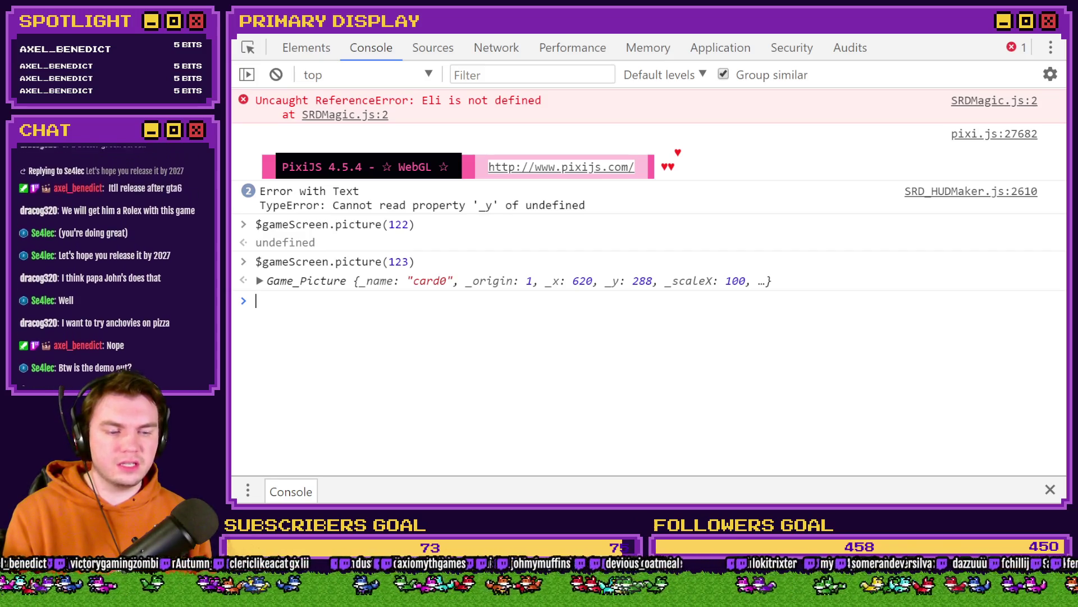
key("alt+Tab")
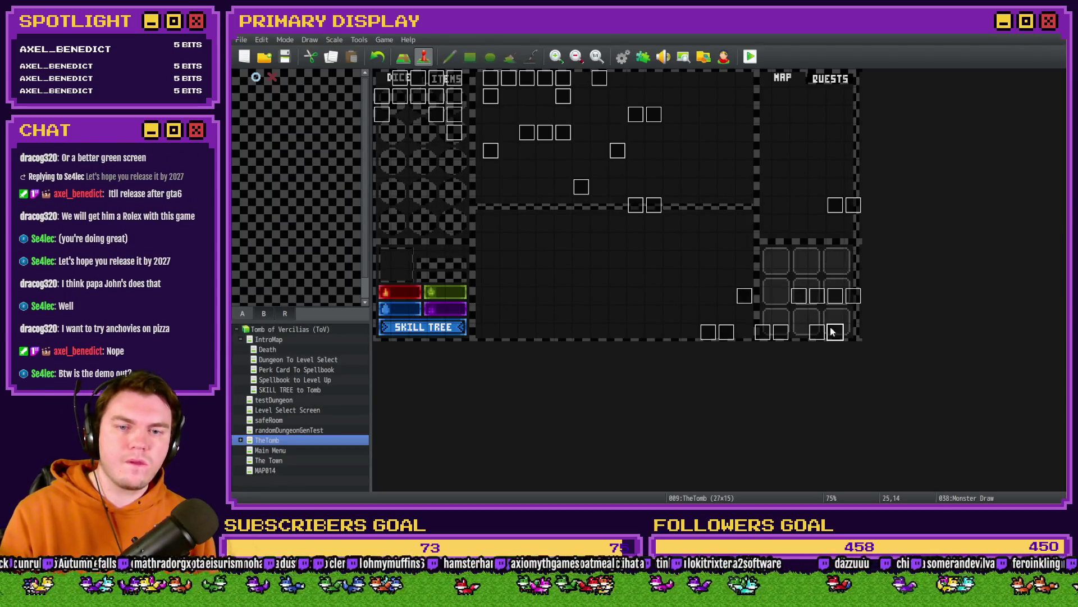
- Open the Monster Draw event and scroll through its Contents command list
double_click(833, 332)
mouse_move(893, 197)
left_mouse_down()
mouse_move(902, 292)
mouse_move(903, 172)
mouse_move(900, 245)
left_mouse_up()
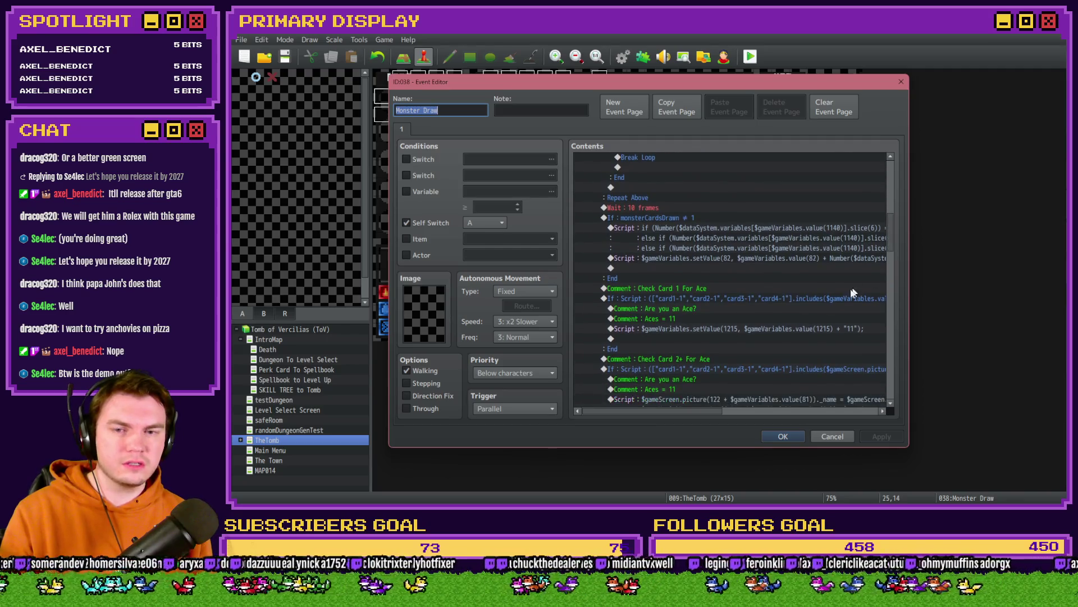
mouse_move(688, 412)
left_mouse_down()
mouse_move(722, 412)
mouse_move(677, 407)
left_mouse_up()
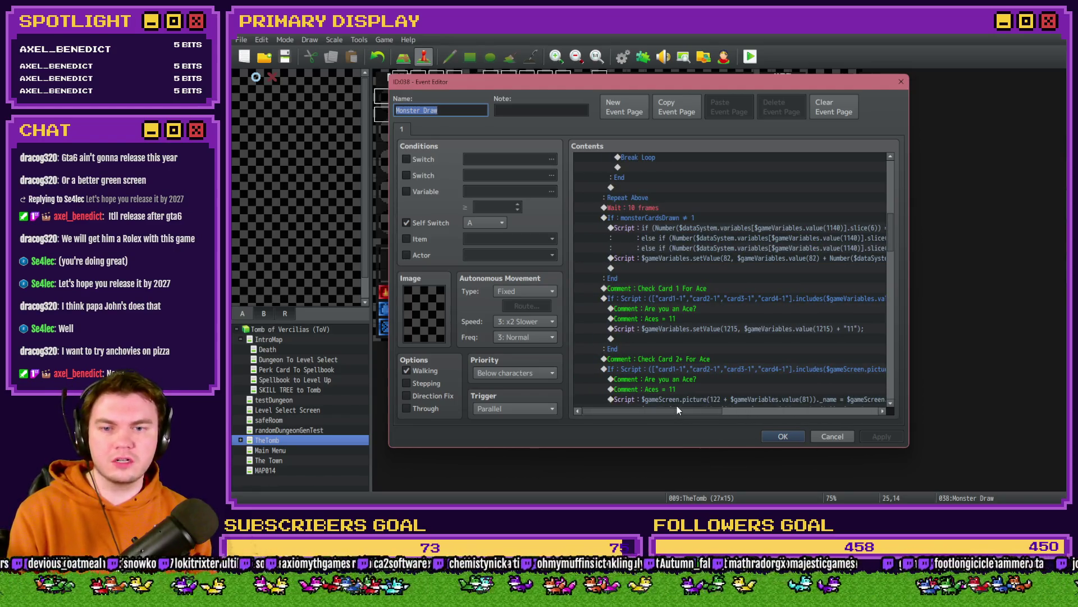
scroll(753, 256, "down", 5)
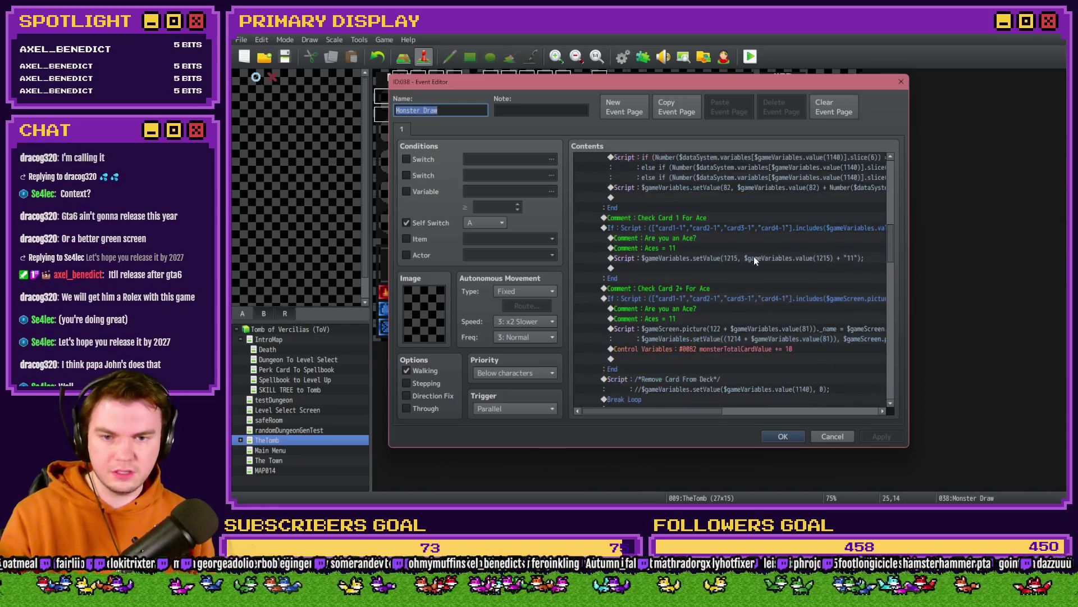
scroll(753, 255, "down", 6)
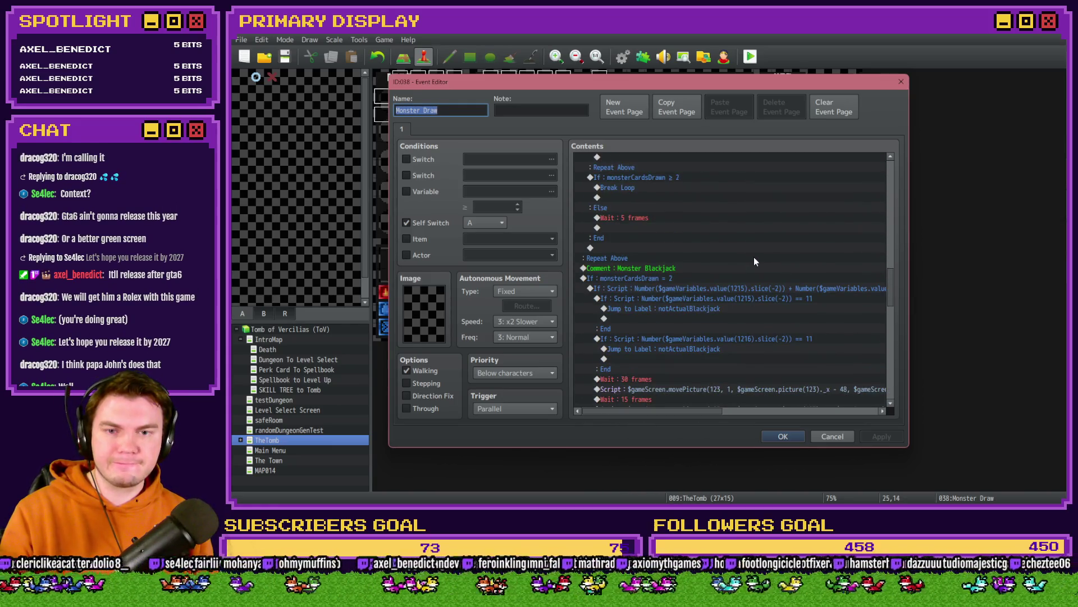
scroll(753, 259, "down", 6)
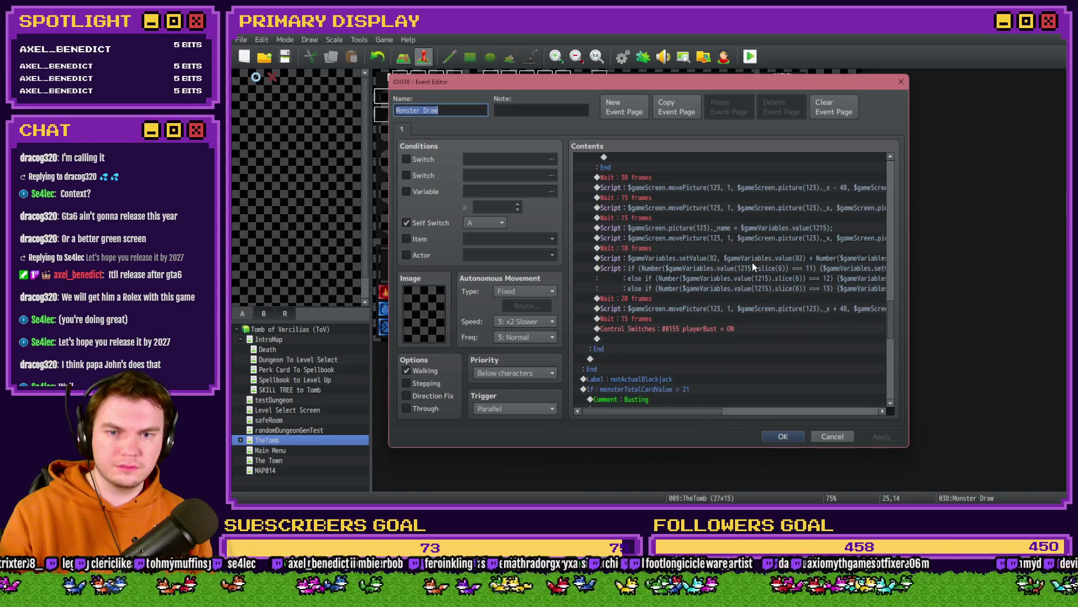
scroll(751, 269, "down", 5)
left_click_drag(663, 413, 758, 416)
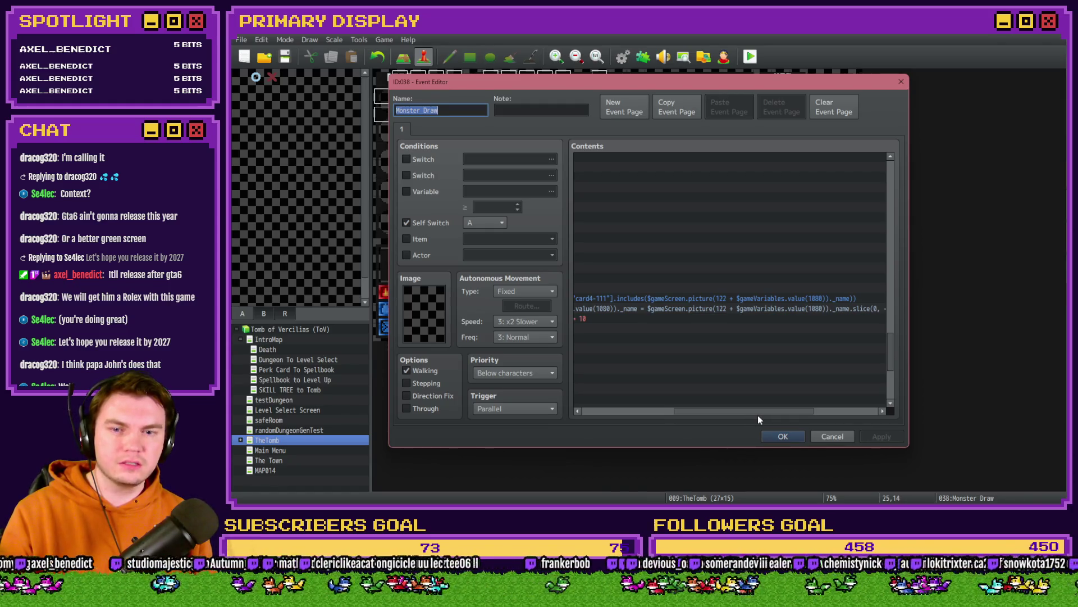
- Run $gameScreen.picture(124) in the console, showing card4-7
key("alt+Tab")
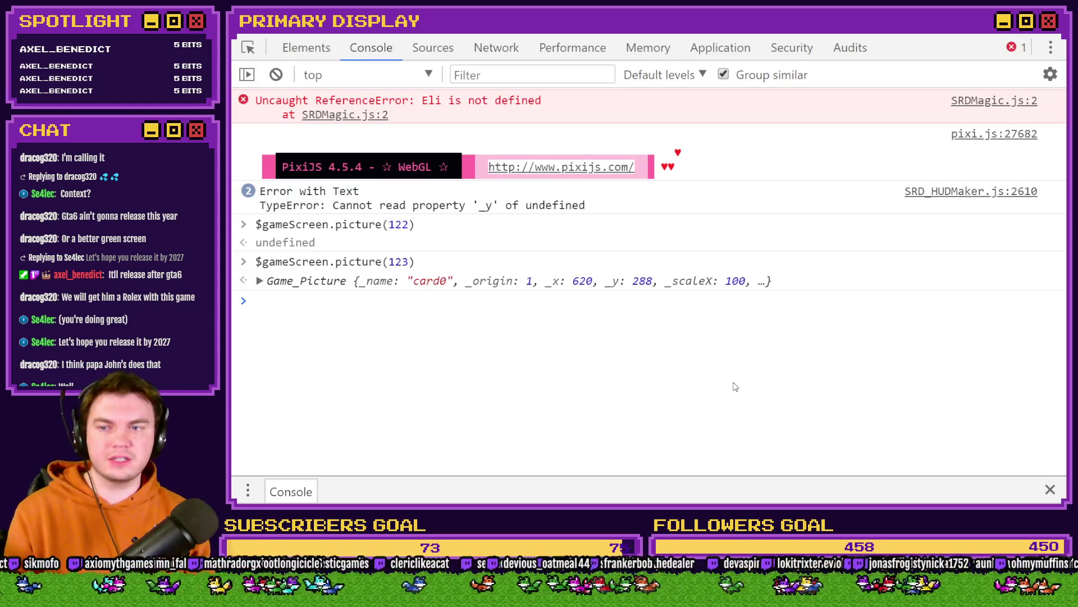
key("Up")
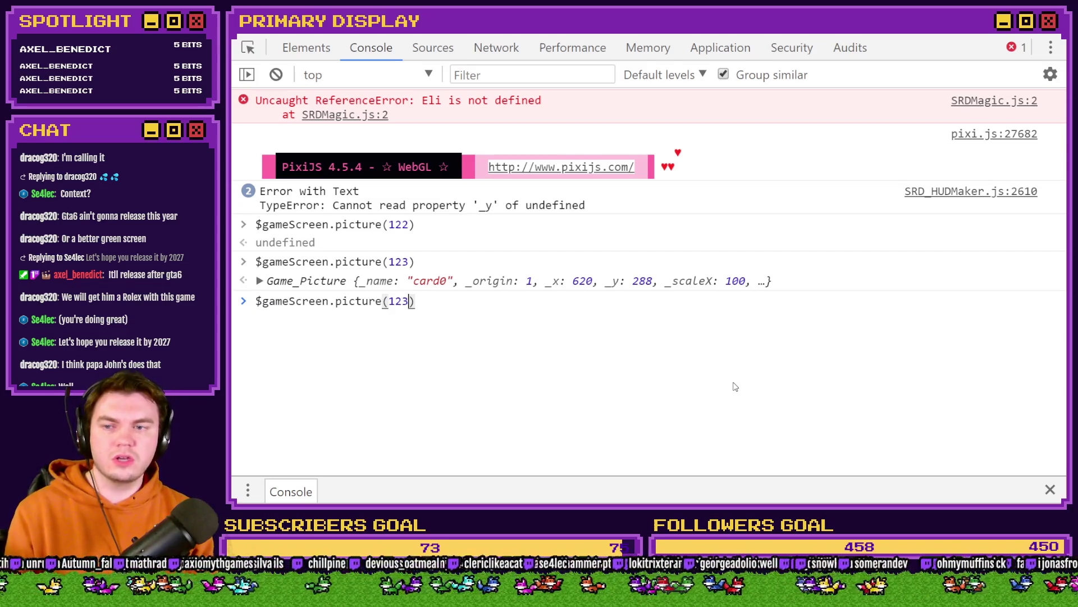
key("Return")
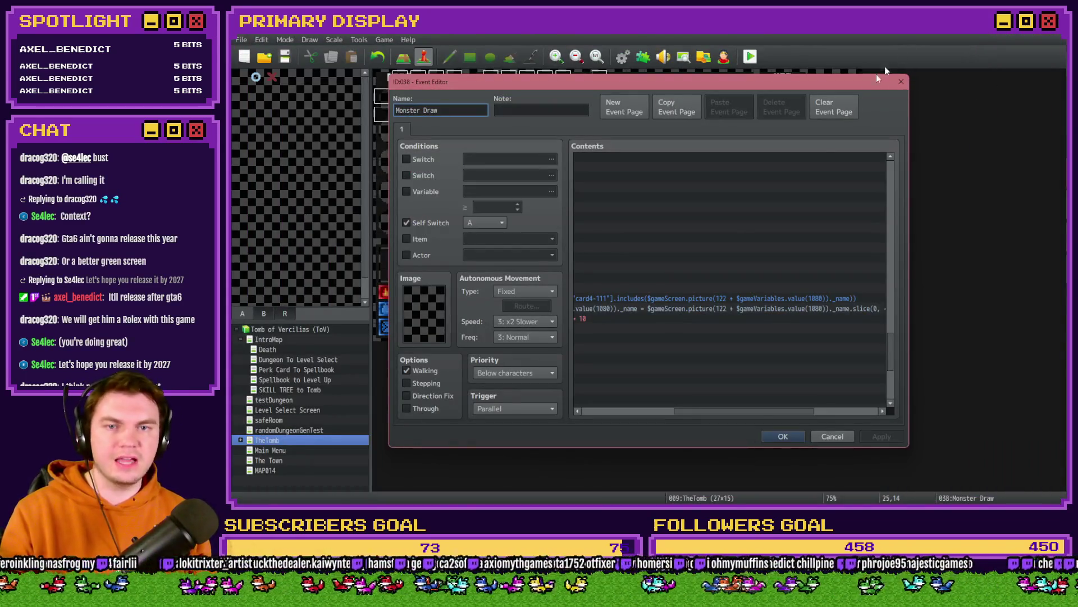
left_click_drag(696, 411, 603, 410)
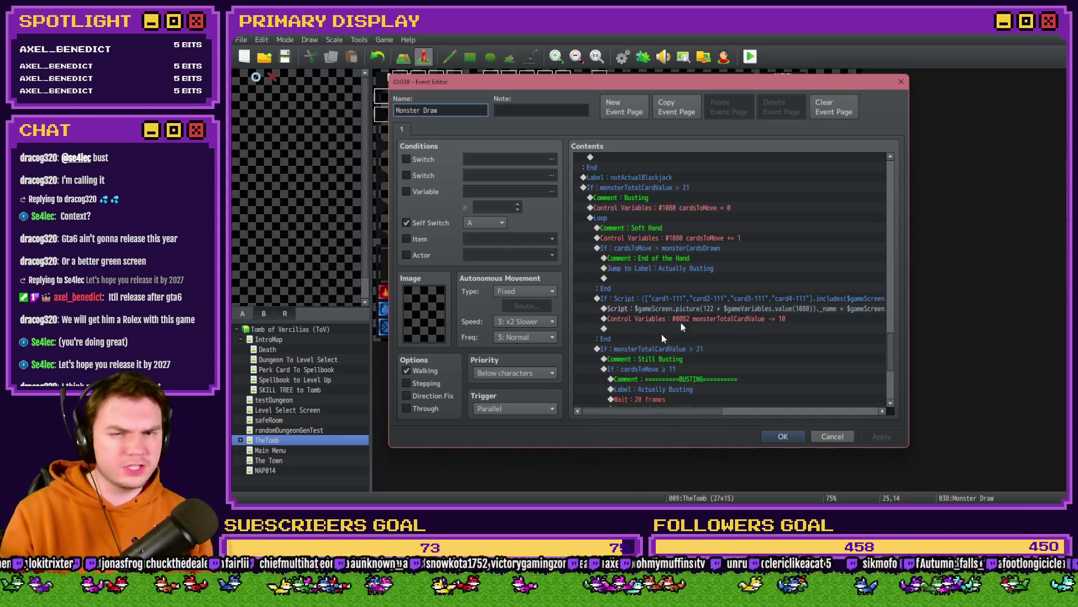
left_click_drag(678, 410, 797, 415)
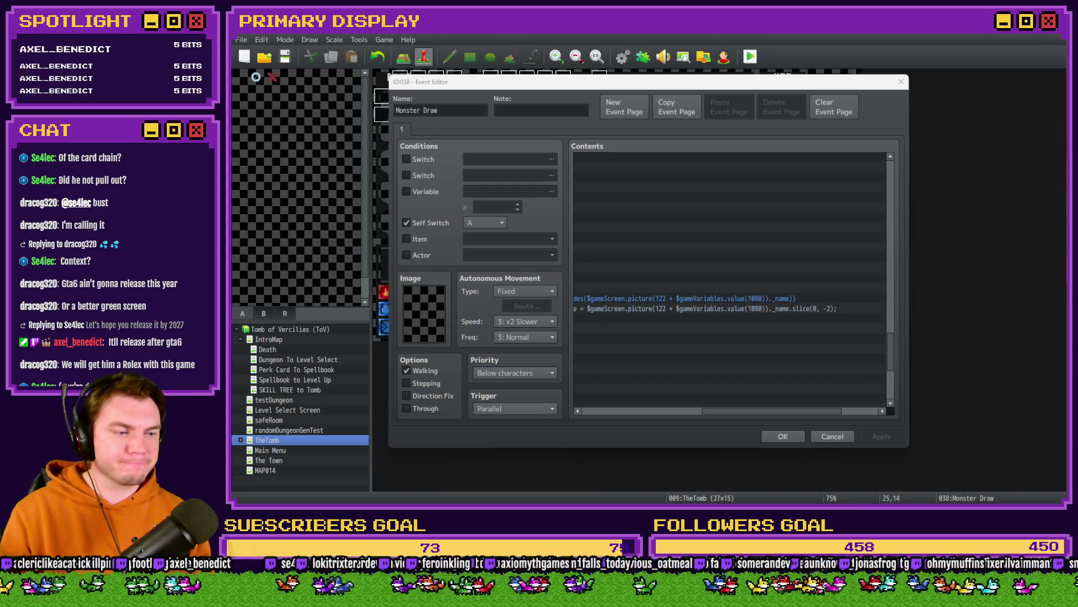
left_click(694, 301)
left_click_drag(734, 412, 698, 411)
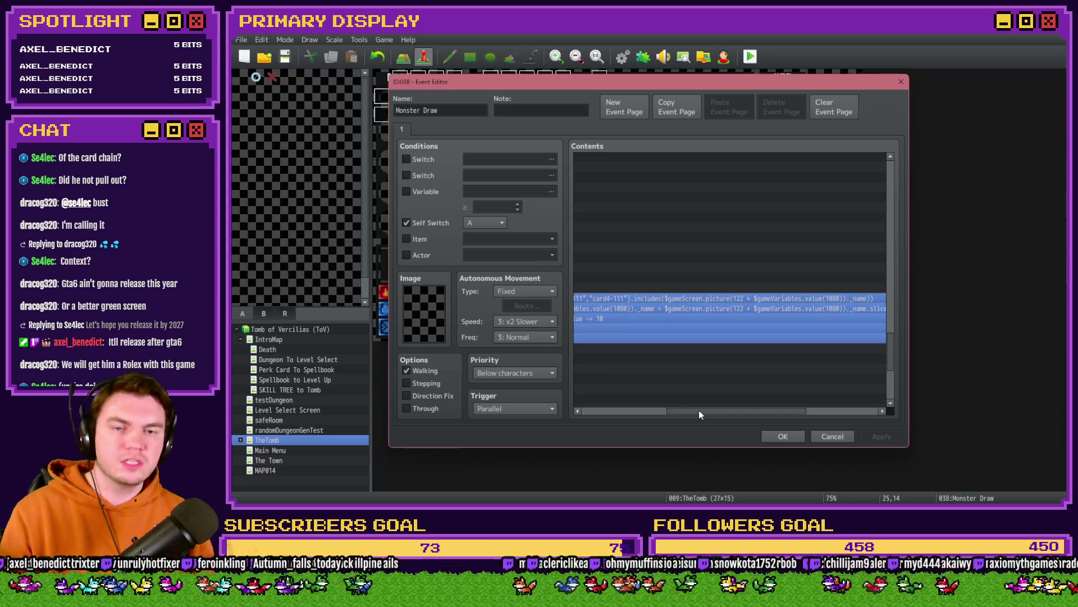
left_click_drag(699, 413, 609, 411)
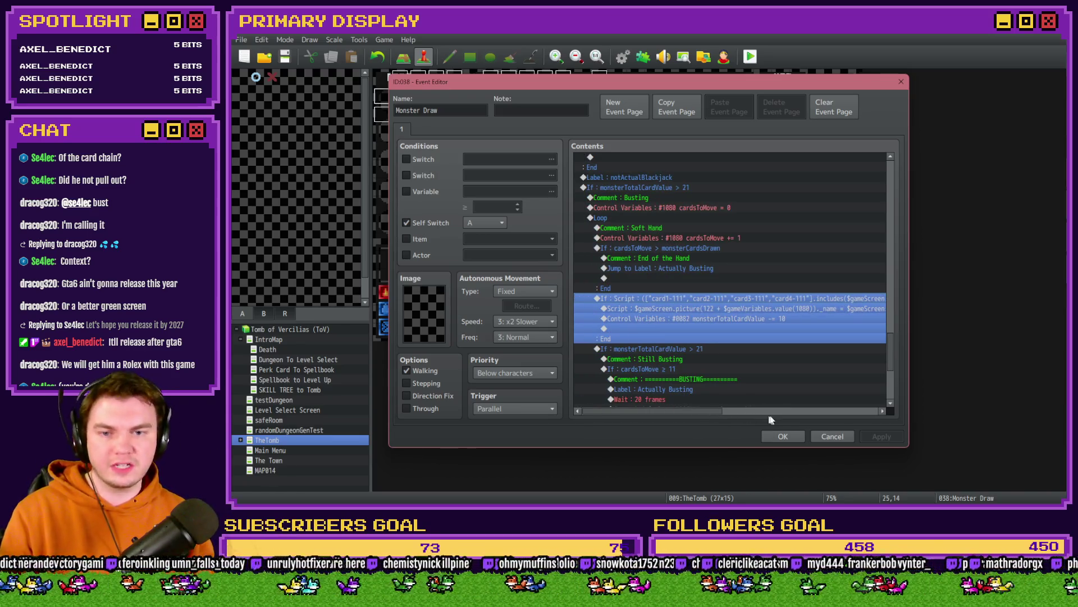
left_click_drag(889, 348, 885, 186)
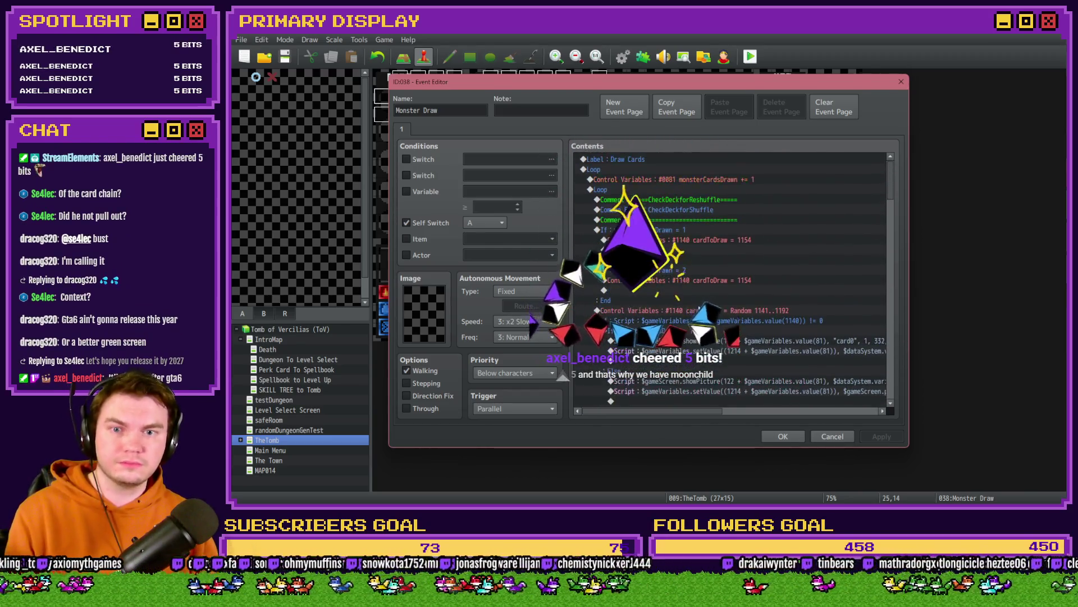
- Move the random cardToDraw command above the If branches and open the first draw's cardToDraw command
left_click_drag(699, 309, 682, 249)
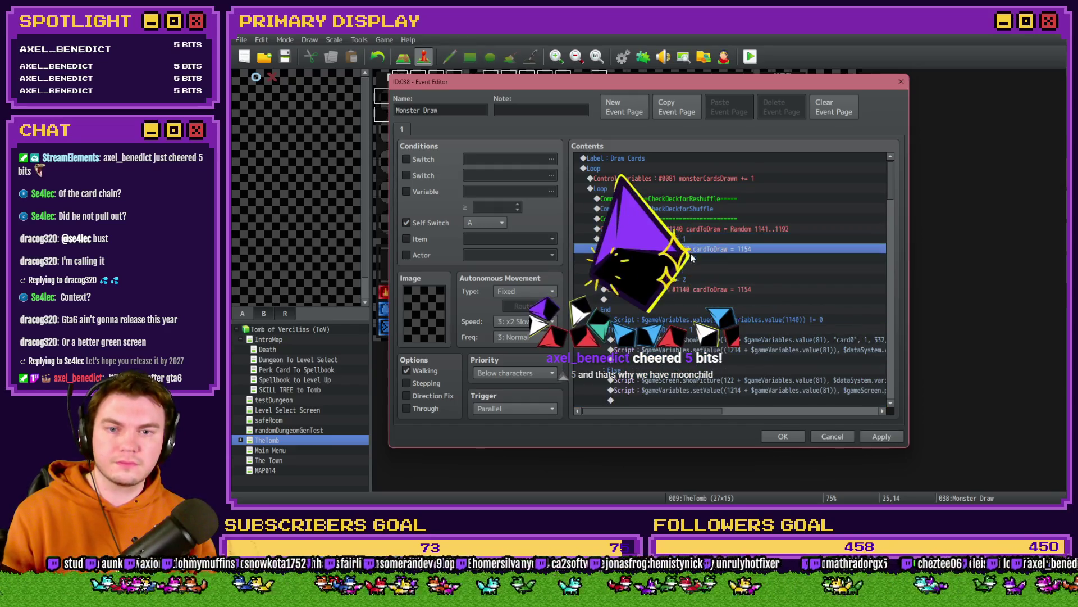
double_click(682, 249)
left_click(739, 214)
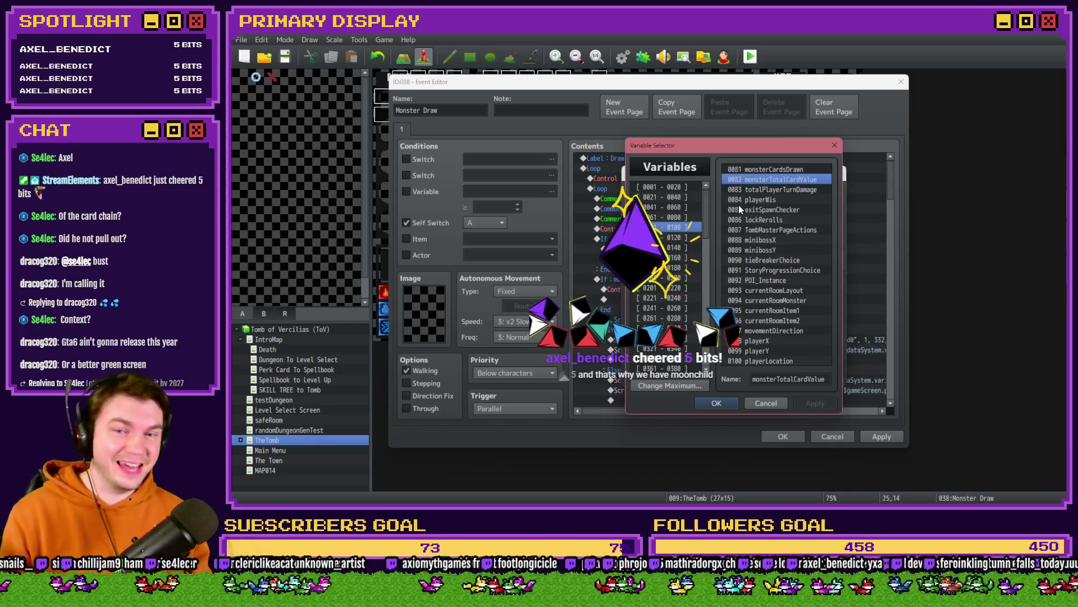
key("Escape")
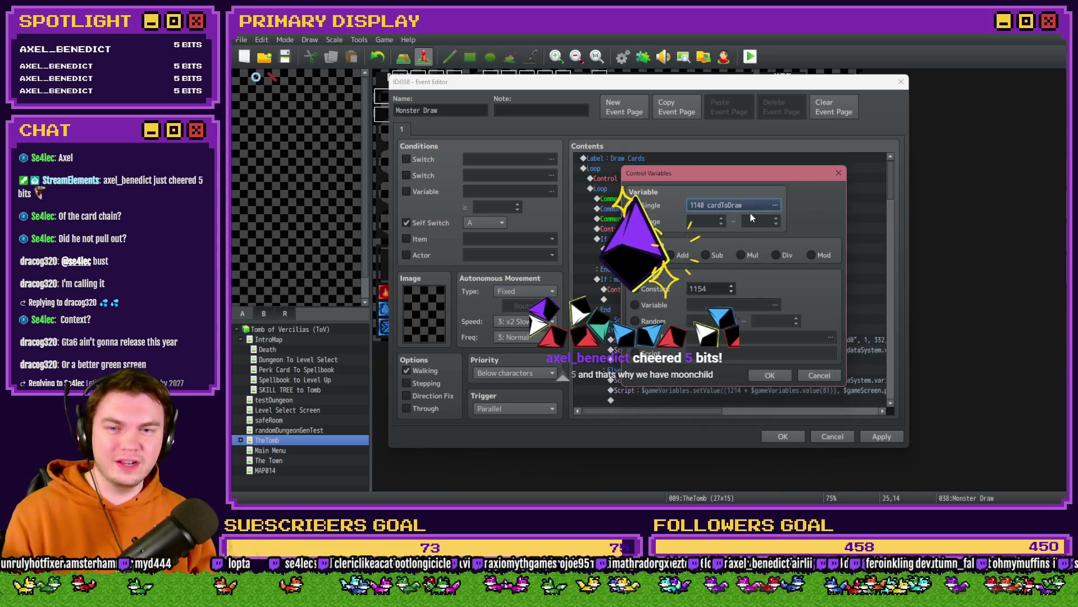
- Look up the card1 and card2 variable ids and set the cardToDraw constant to 1154
left_click(747, 206)
left_click(662, 330)
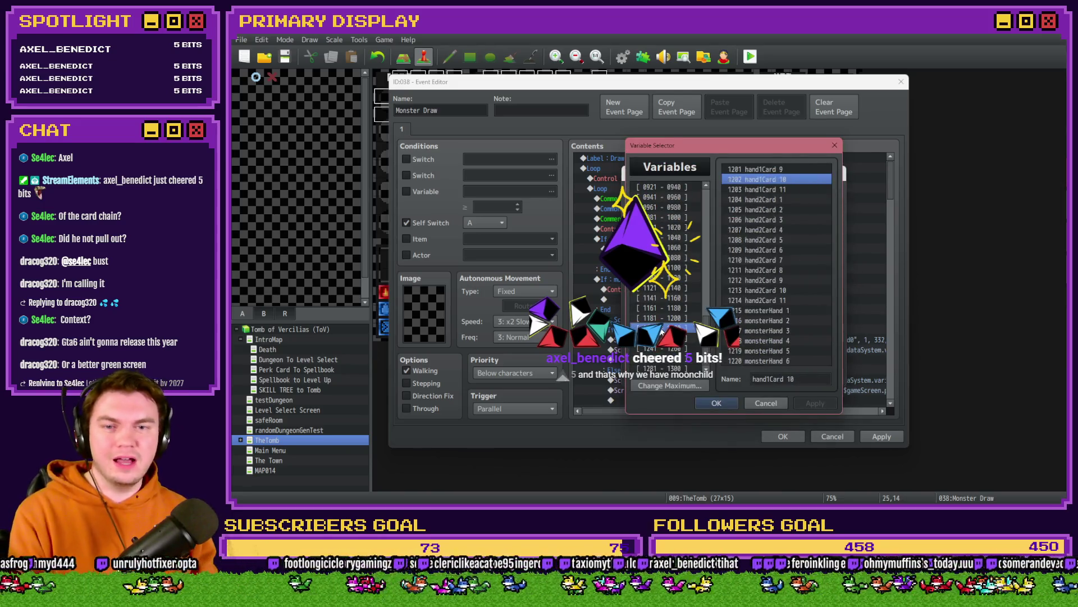
left_click(663, 298)
mouse_move(752, 150)
left_mouse_down()
mouse_move(1022, 173)
mouse_move(730, 106)
left_mouse_up()
key("Up")
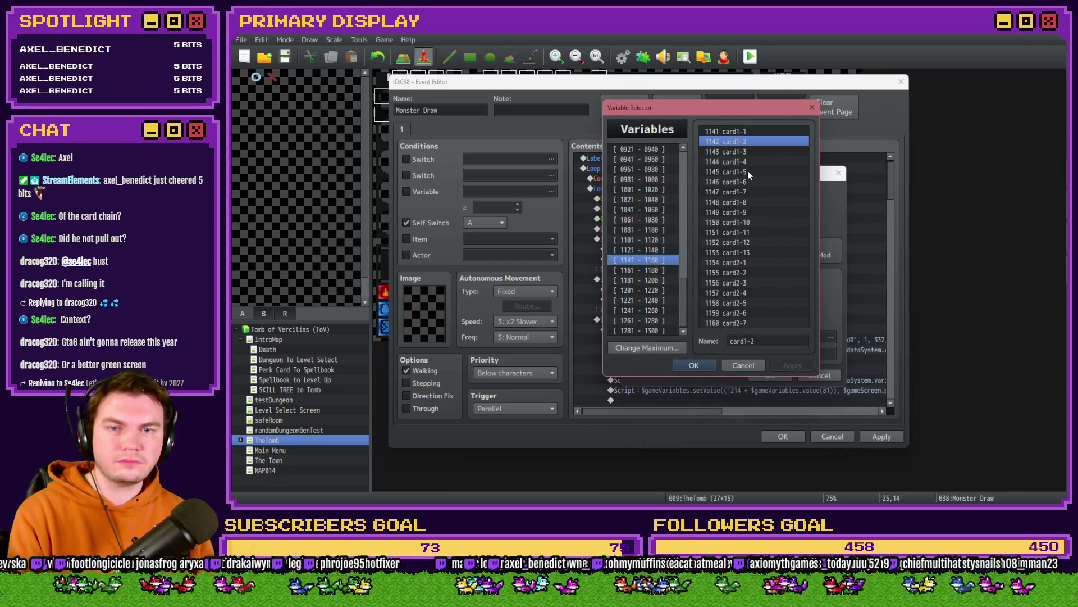
key("Escape")
left_click(699, 289)
type("1154")
left_click(772, 375)
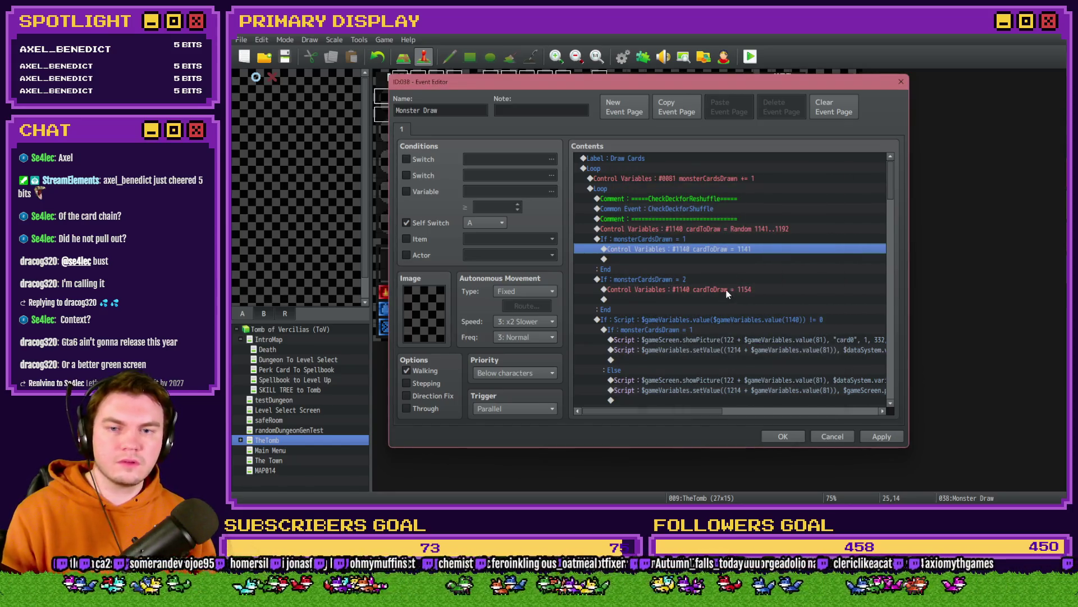
- Recheck the cardToDraw = 1154 command, save the Monster Draw event, and start a playtest
double_click(740, 232)
left_click(733, 205)
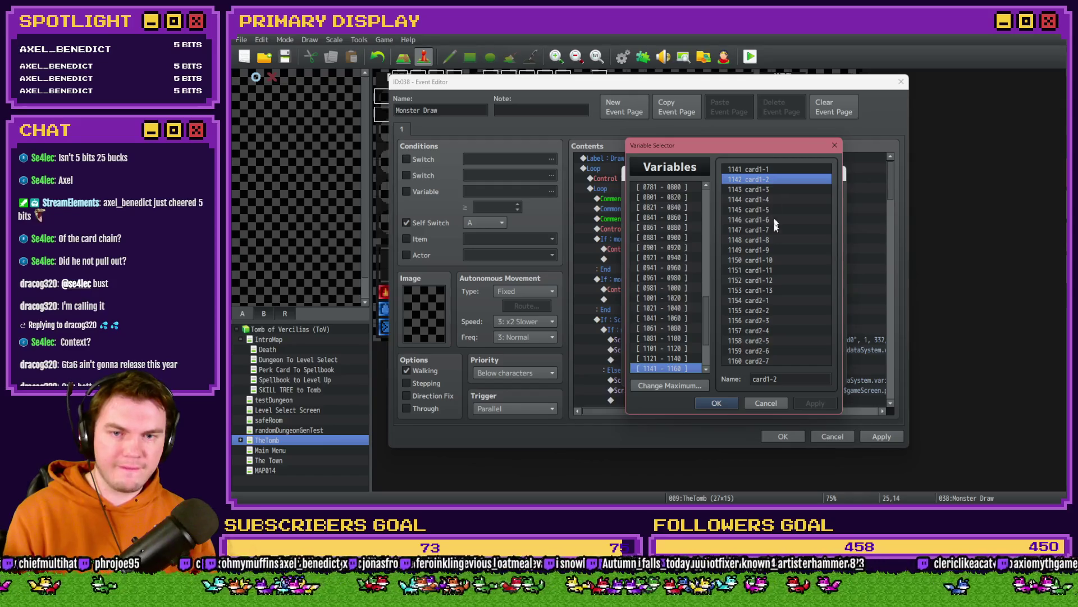
key("Escape")
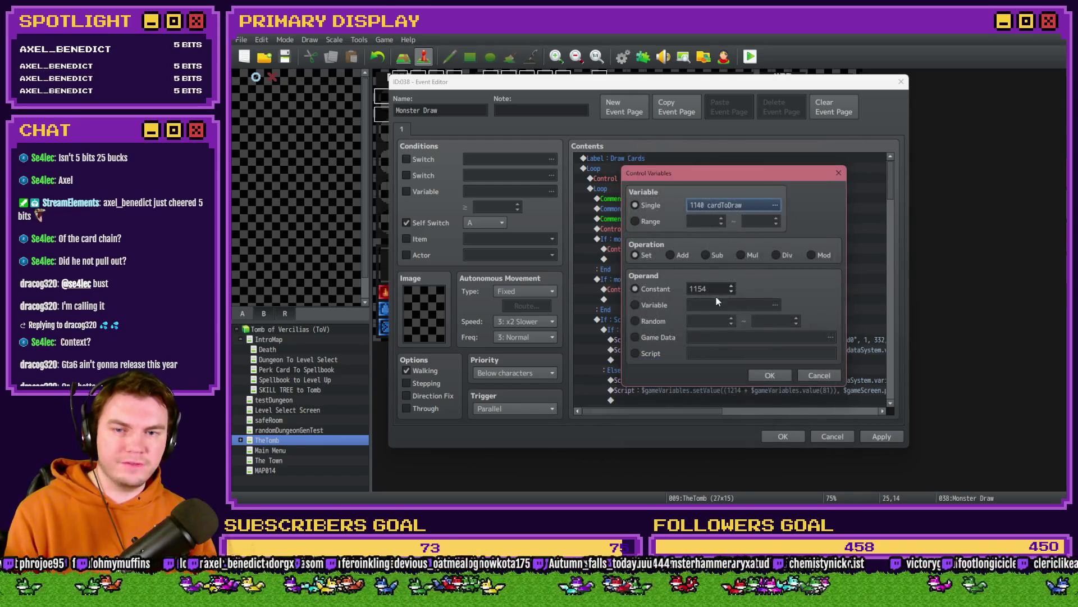
left_click(785, 380)
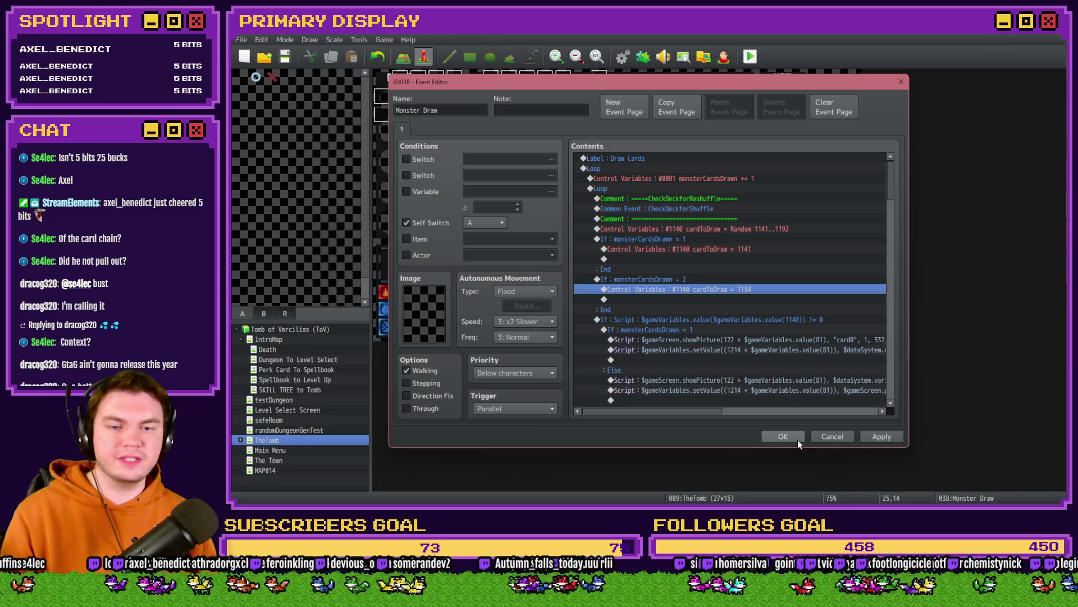
left_click(778, 436)
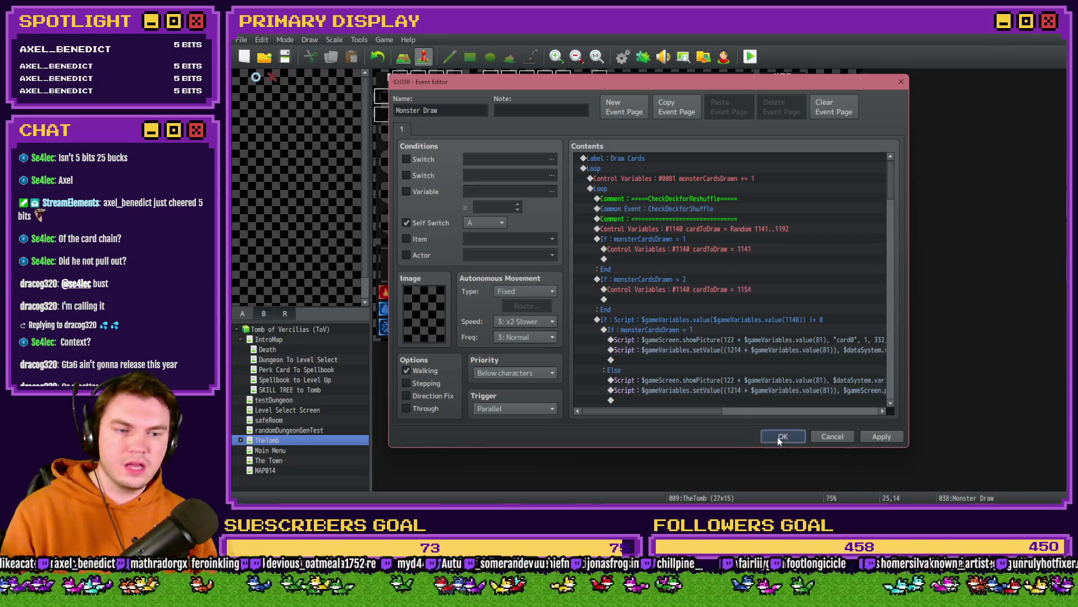
left_click(750, 56)
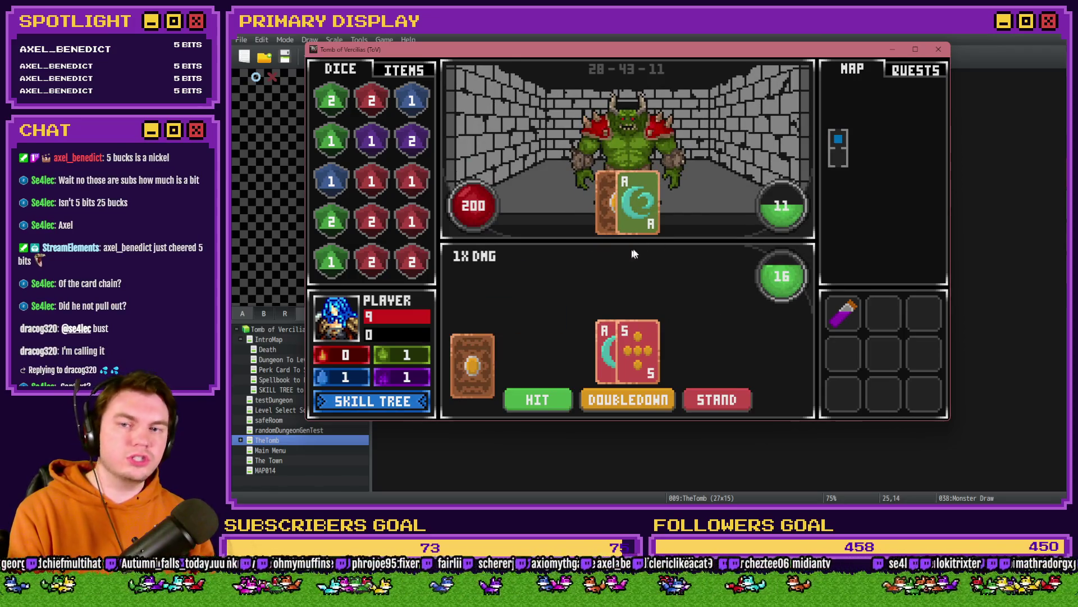
- In the developer console, look up $gameScreen.picture(123) and picture(124)
key("F9")
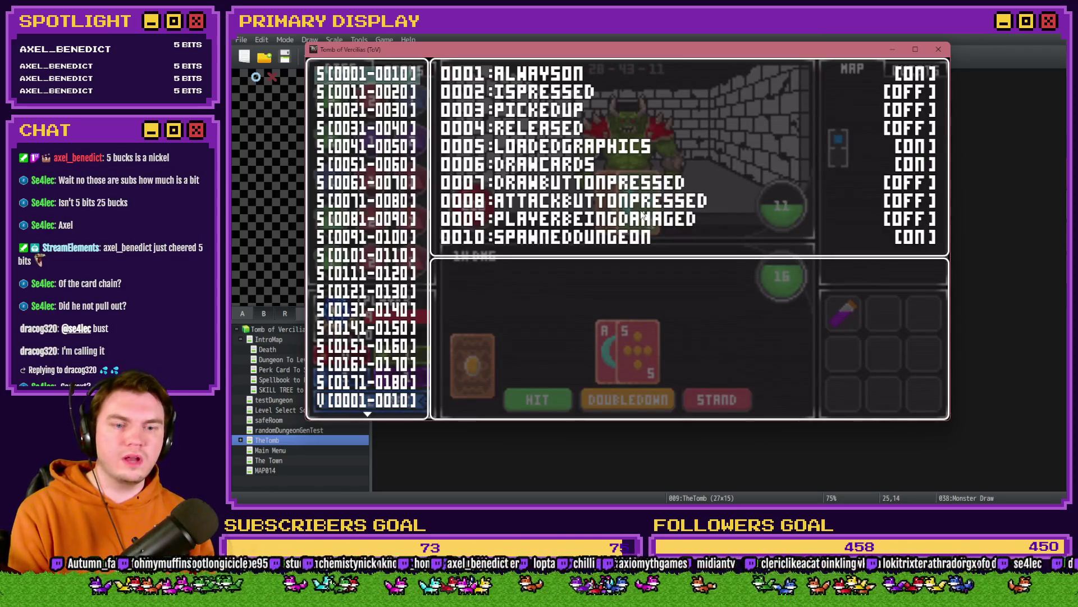
key("F8")
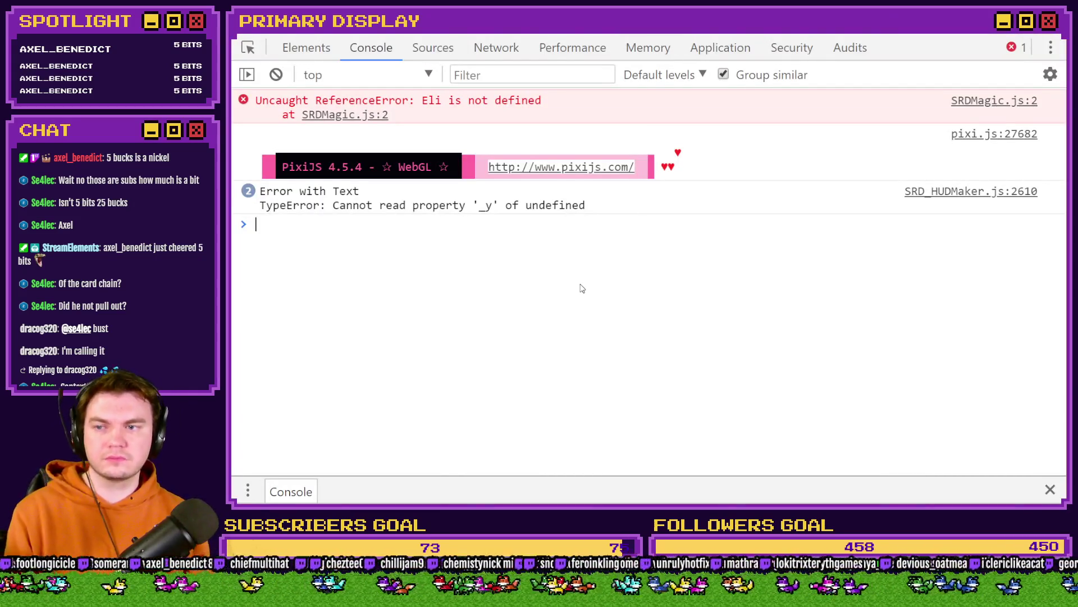
type("$gameScreen.picture(124")
key("BackSpace")
type("3")
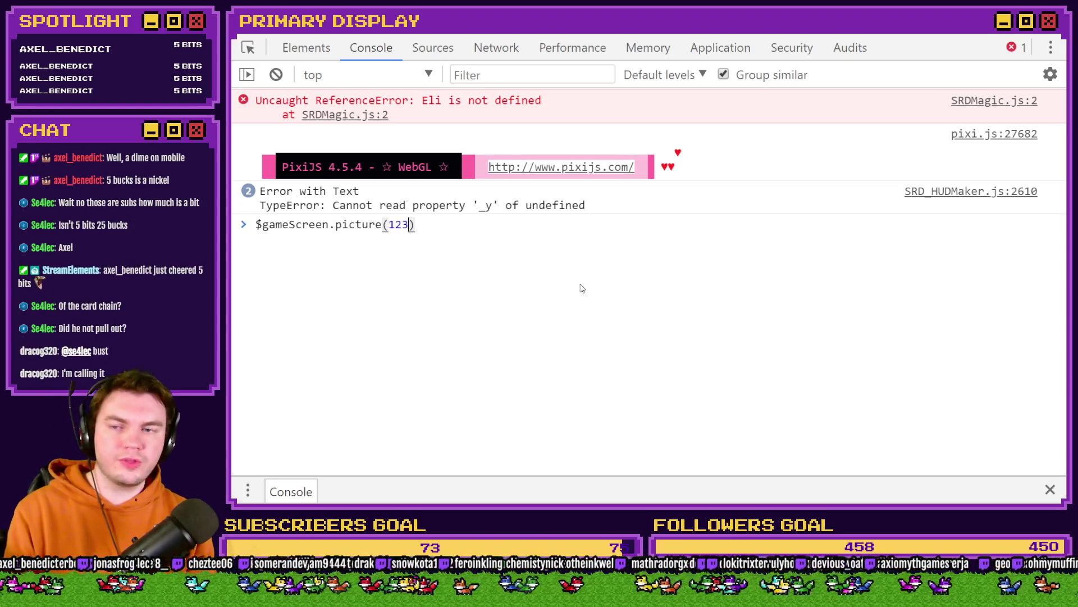
key("Return")
key("Up")
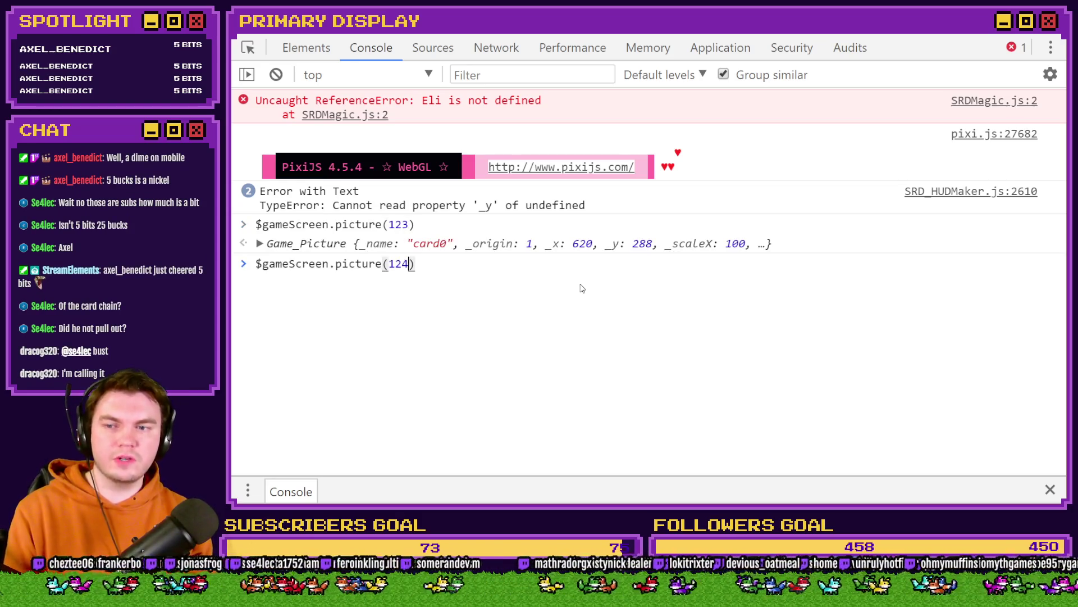
key("Return")
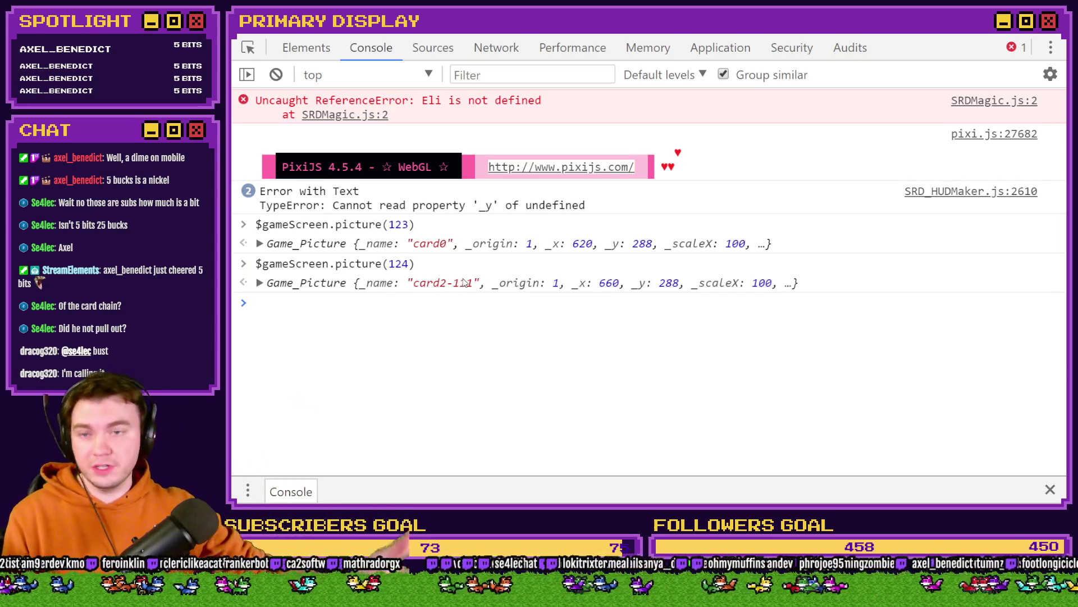
- Close the debug list and console, then press Stand so the monster draws
key("alt+Tab")
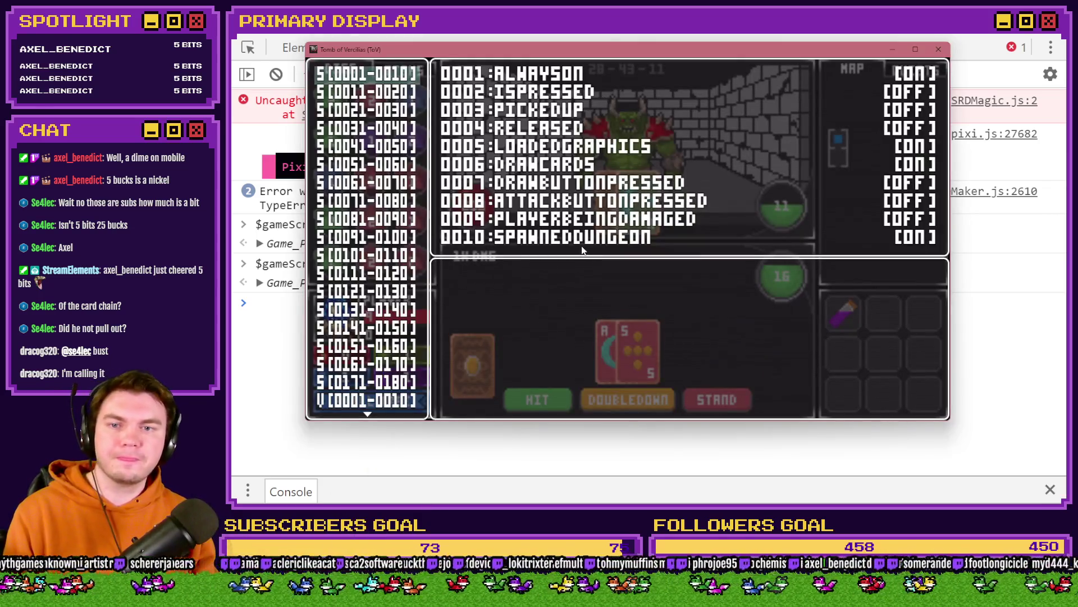
key("Escape")
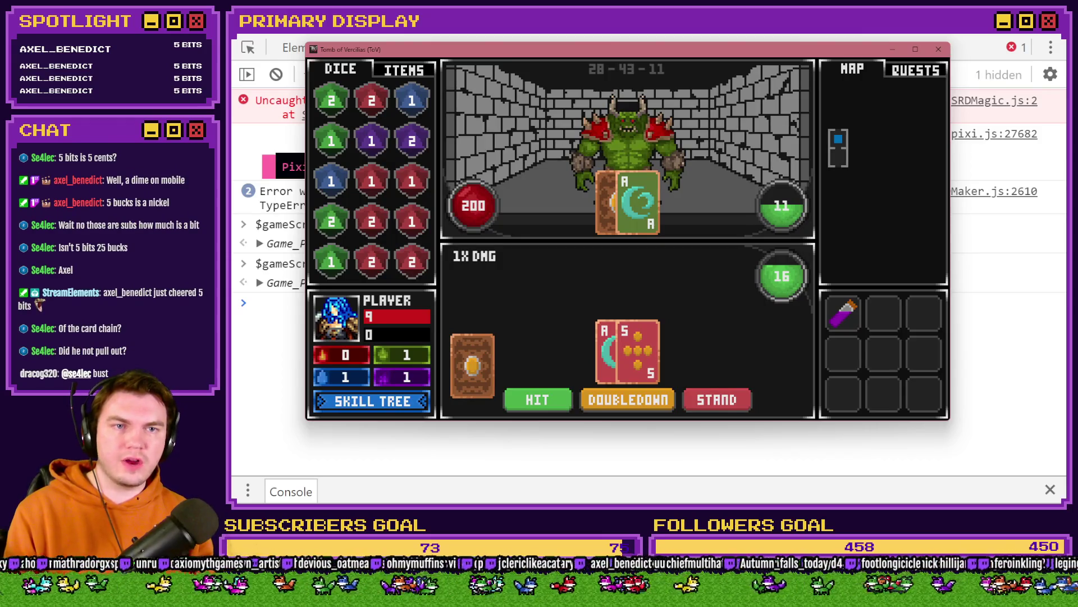
key("F12")
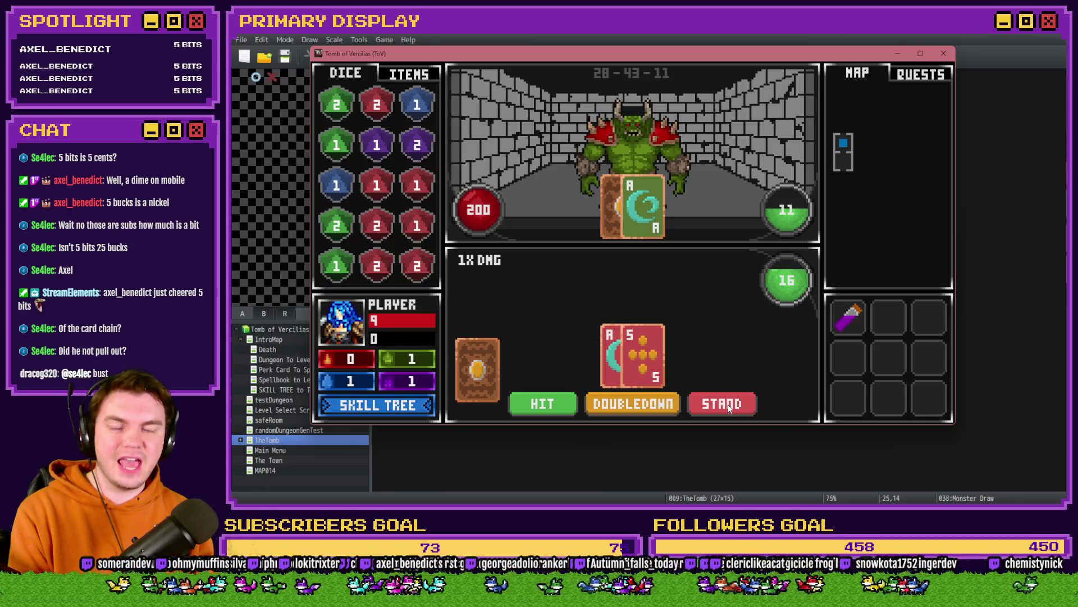
left_click(727, 404)
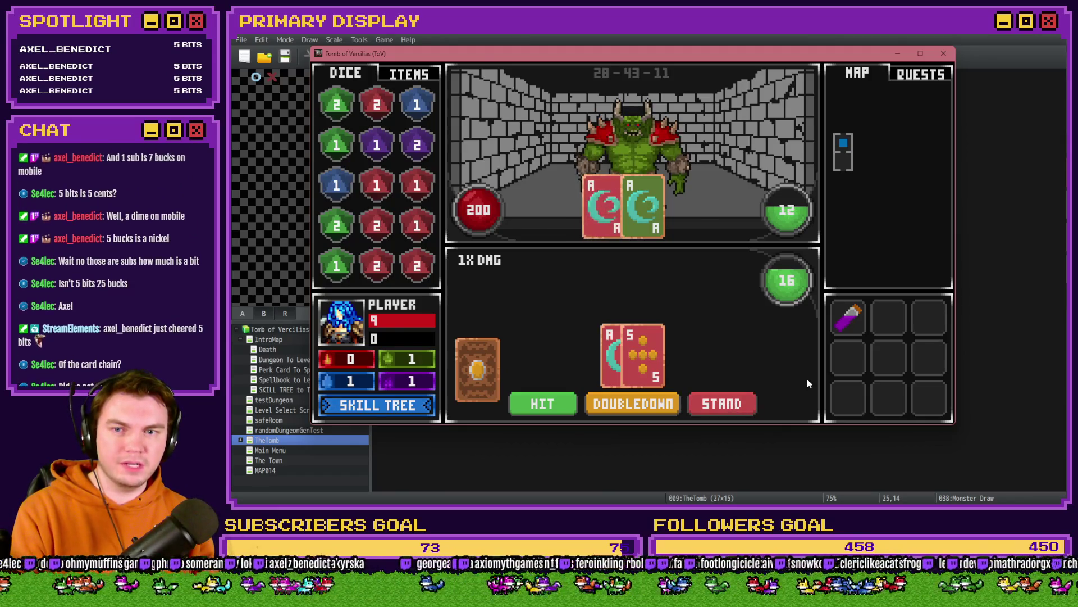
- Rerun the picture 123 and 124 lookups, confirming card1-1 and card2-111
key("F9")
key("F8")
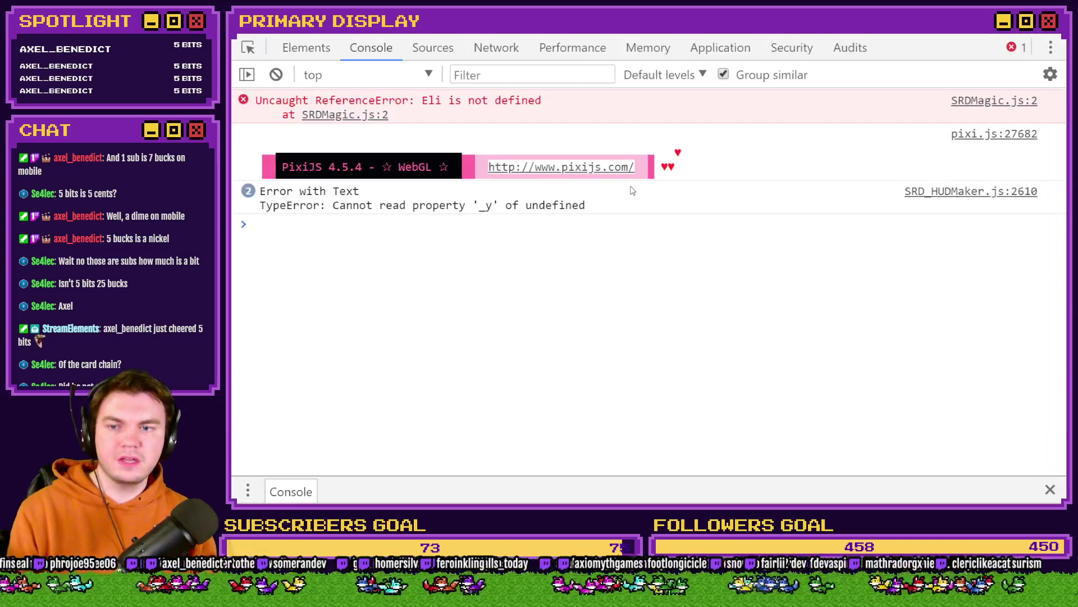
type("$gameScreen.picture(124)")
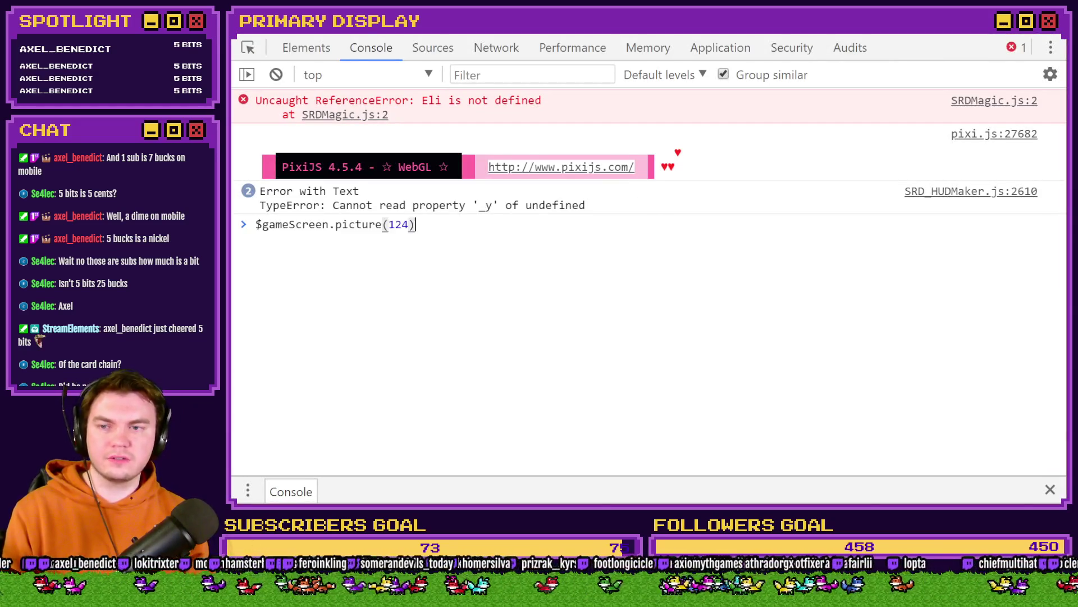
key("BackSpace")
type("3")
key("Return")
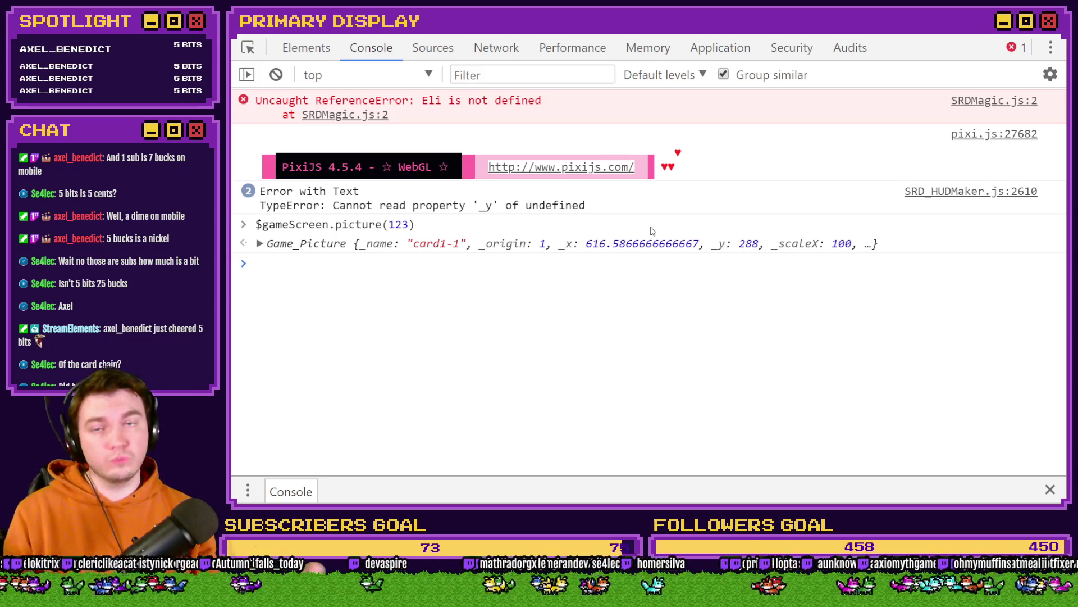
key("Up")
key("Left")
key("BackSpace")
type("4")
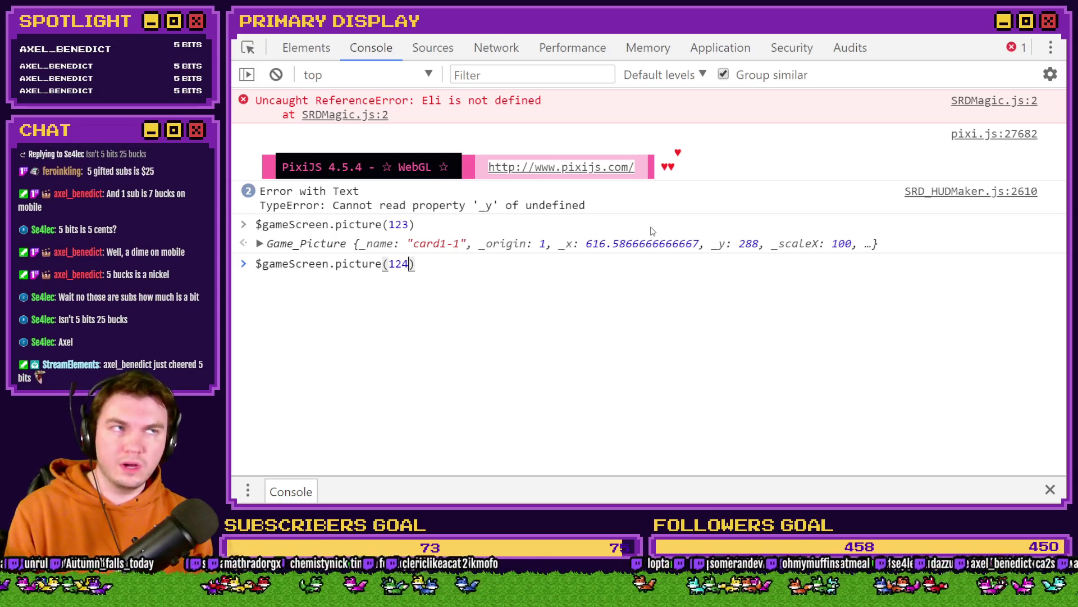
key("Return")
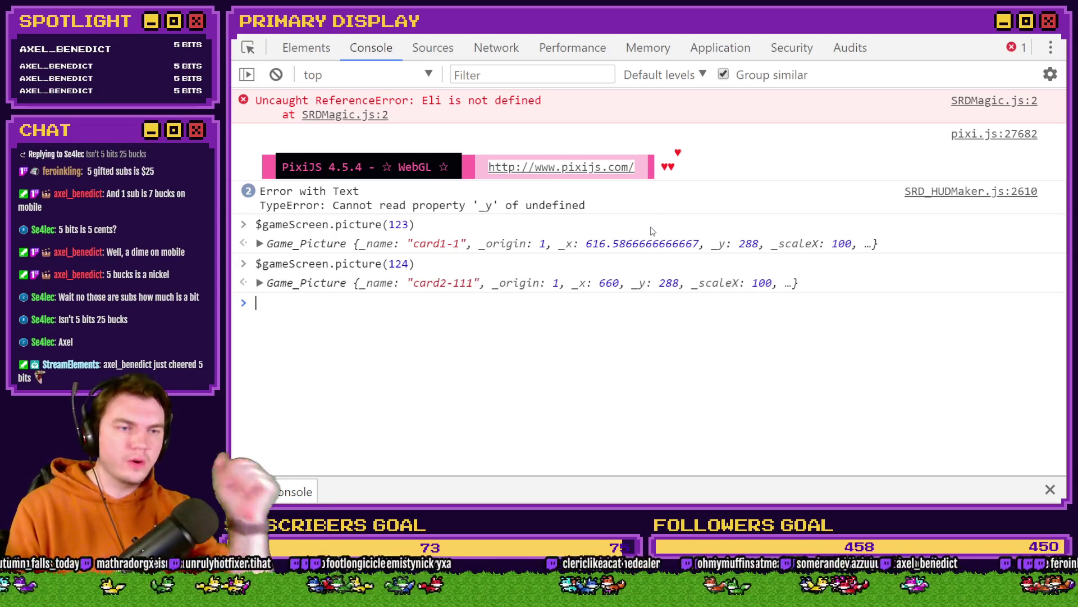
left_click(1006, 36)
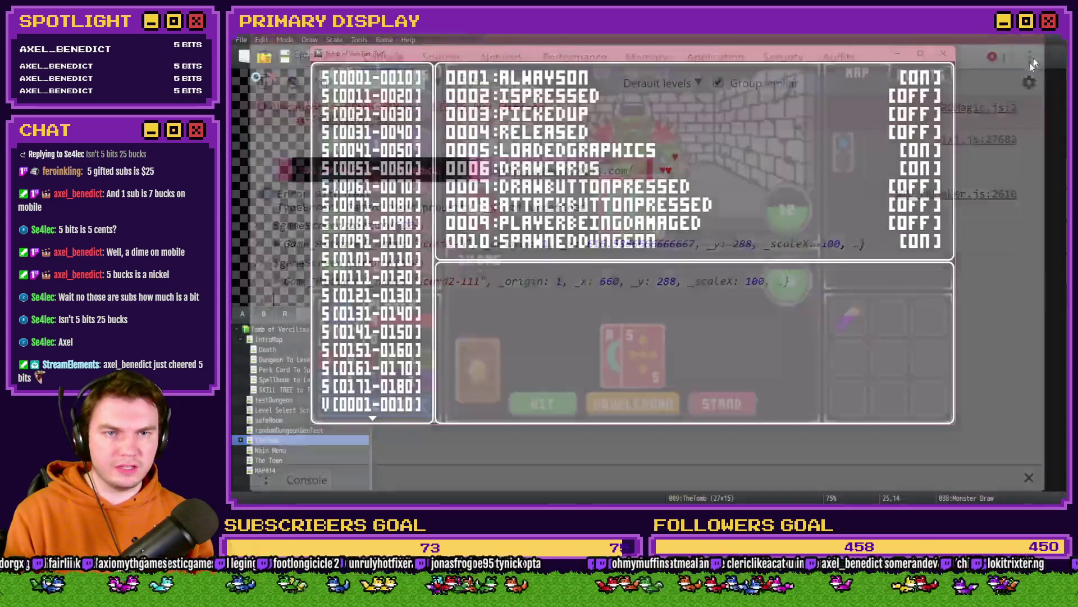
- Stop the playtest, open the Monster Draw event, and set the copied branch's draw-count condition
left_click(939, 52)
double_click(837, 333)
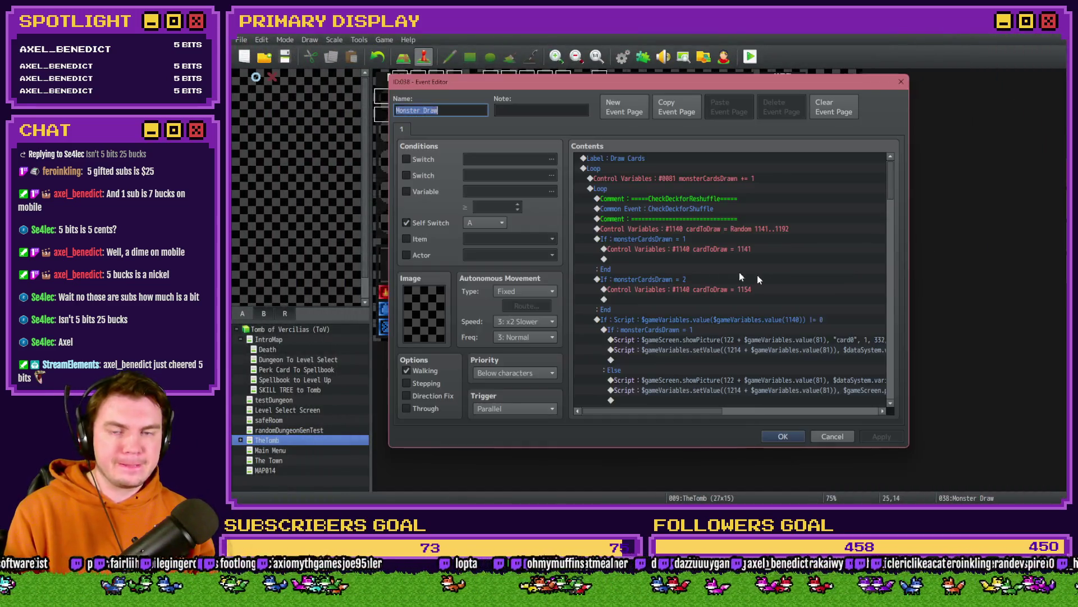
left_click(707, 278)
double_click(709, 279)
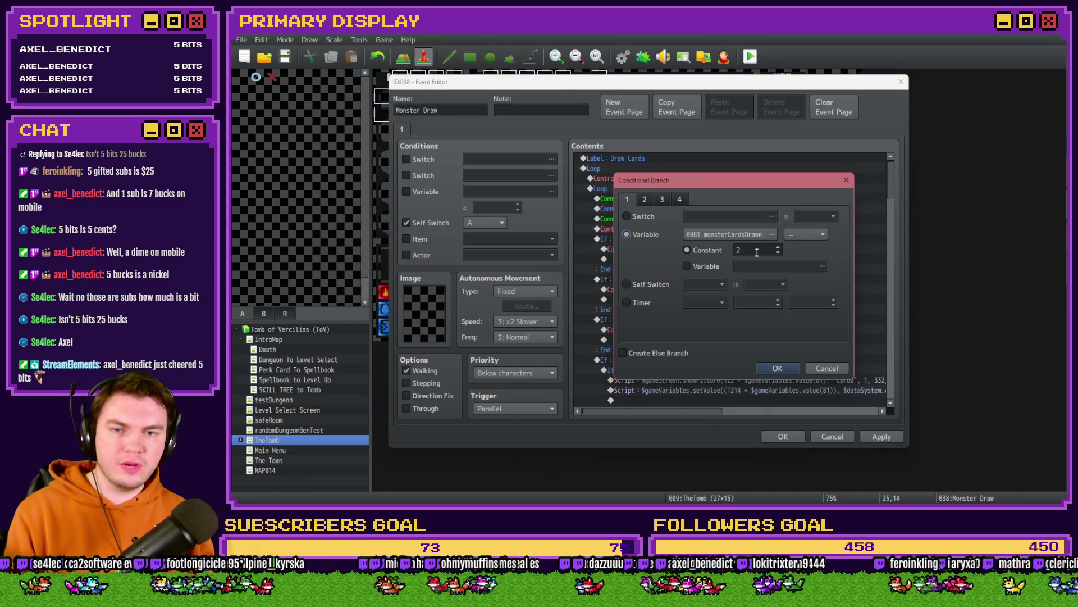
left_click(777, 368)
- Set the third-draw branch's cardToDraw constant to 1167 after checking card3-1's id
double_click(754, 318)
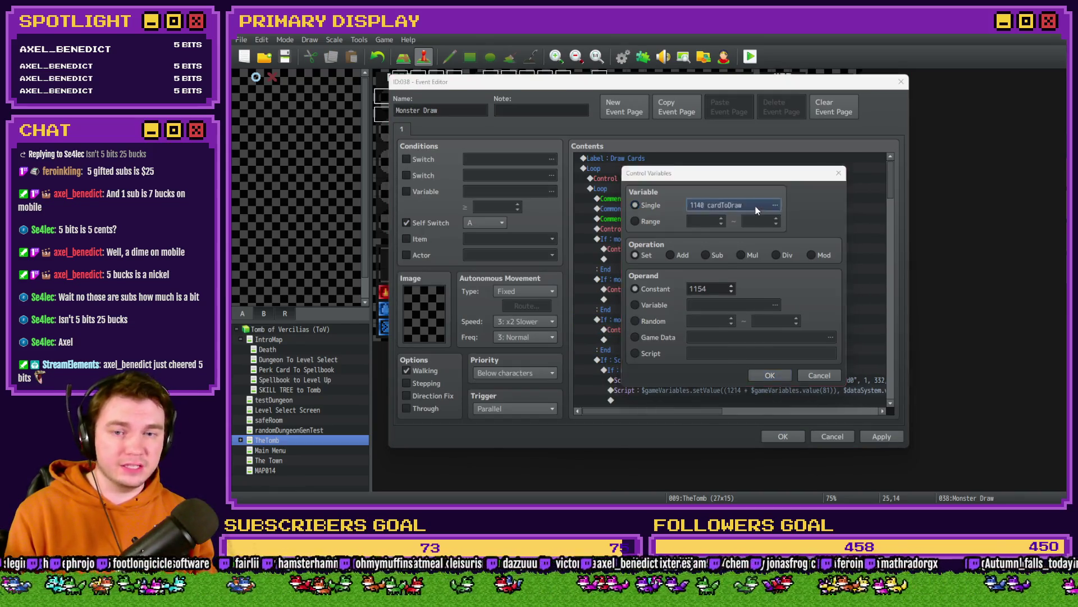
left_click(772, 231)
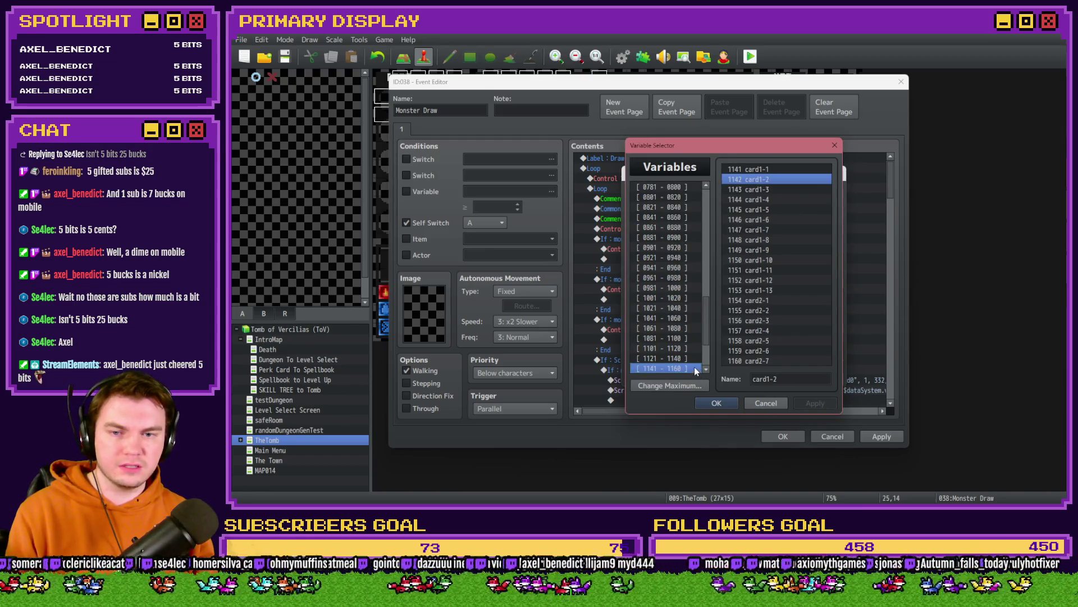
scroll(694, 367, "down", 1)
left_click(679, 369)
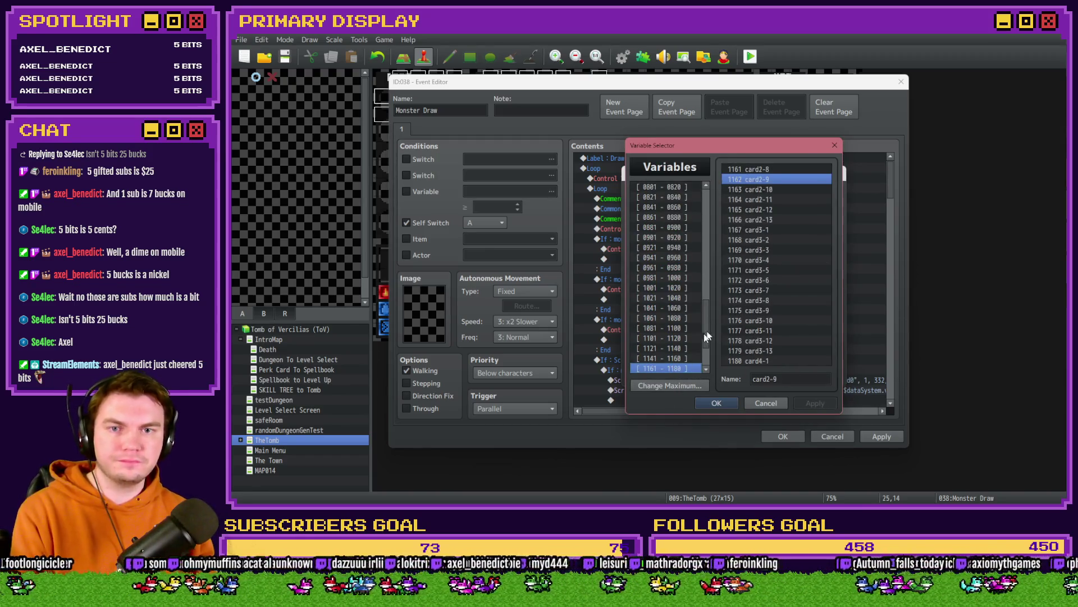
left_click(767, 230)
key("Escape")
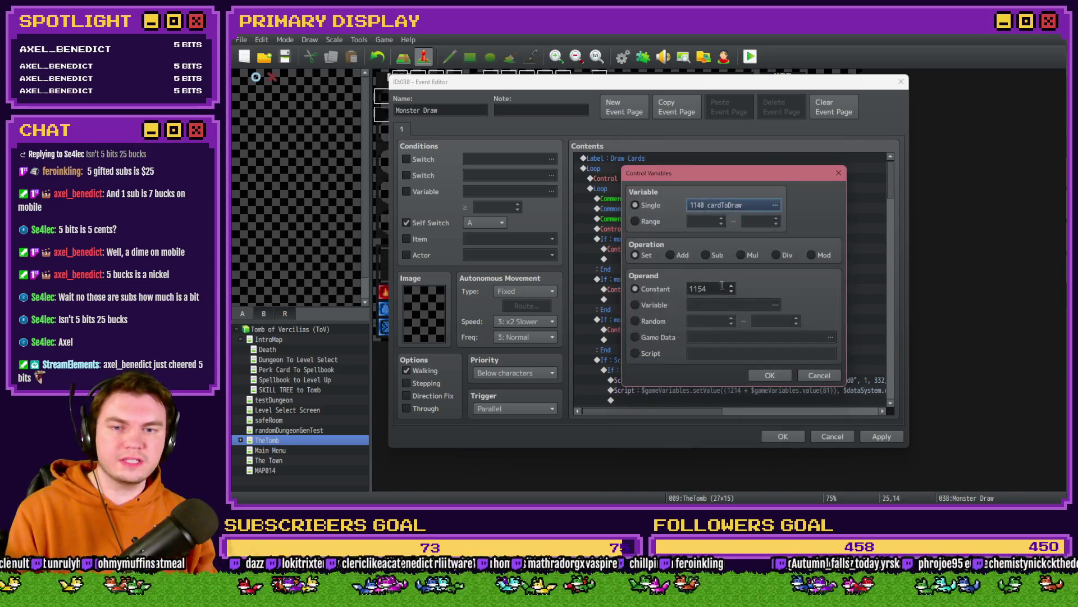
double_click(723, 285)
type("1167")
left_click(784, 378)
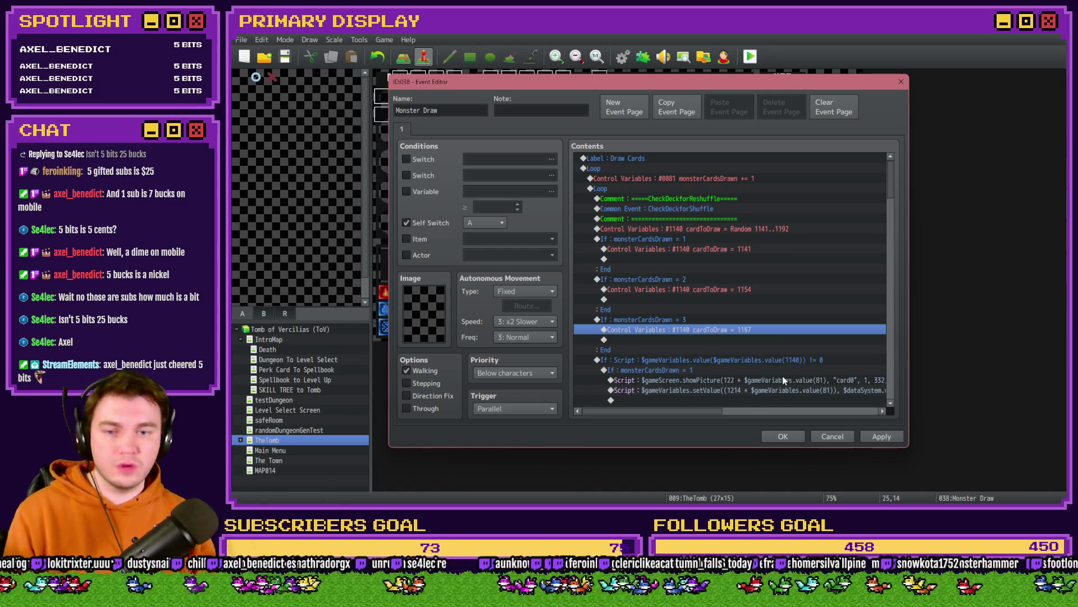
- Give the fourth-draw branch cardToDraw 1180, save the event, and start a playtest
double_click(697, 319)
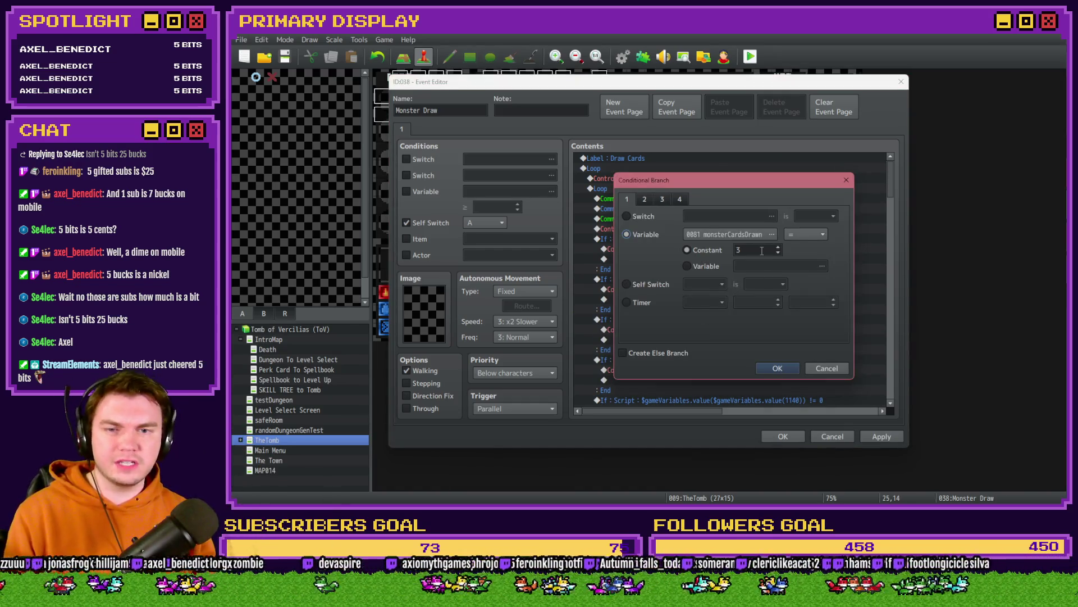
left_click(776, 369)
double_click(733, 373)
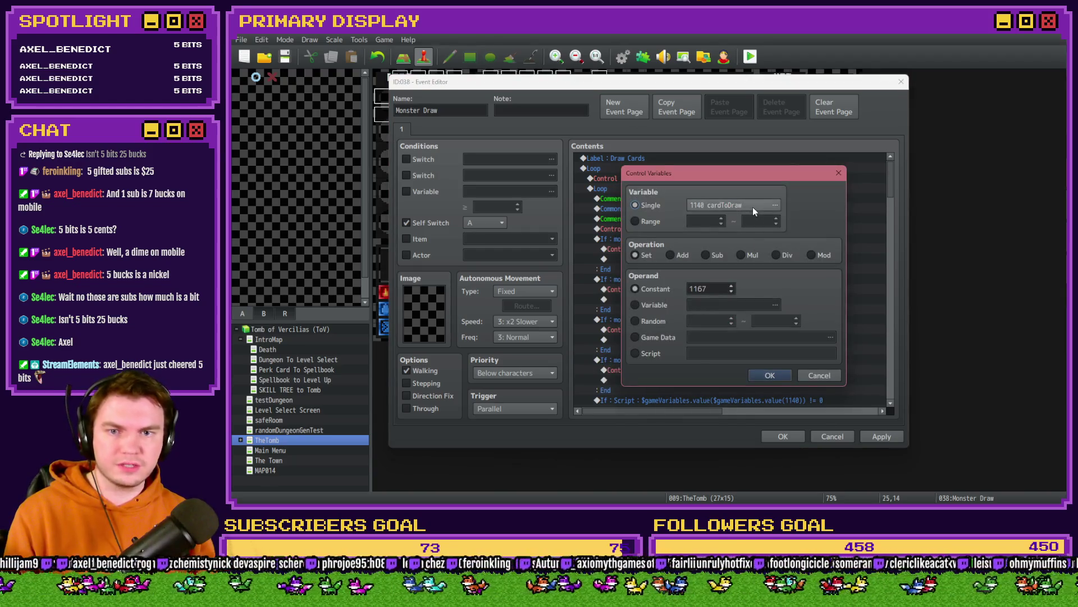
left_click(751, 208)
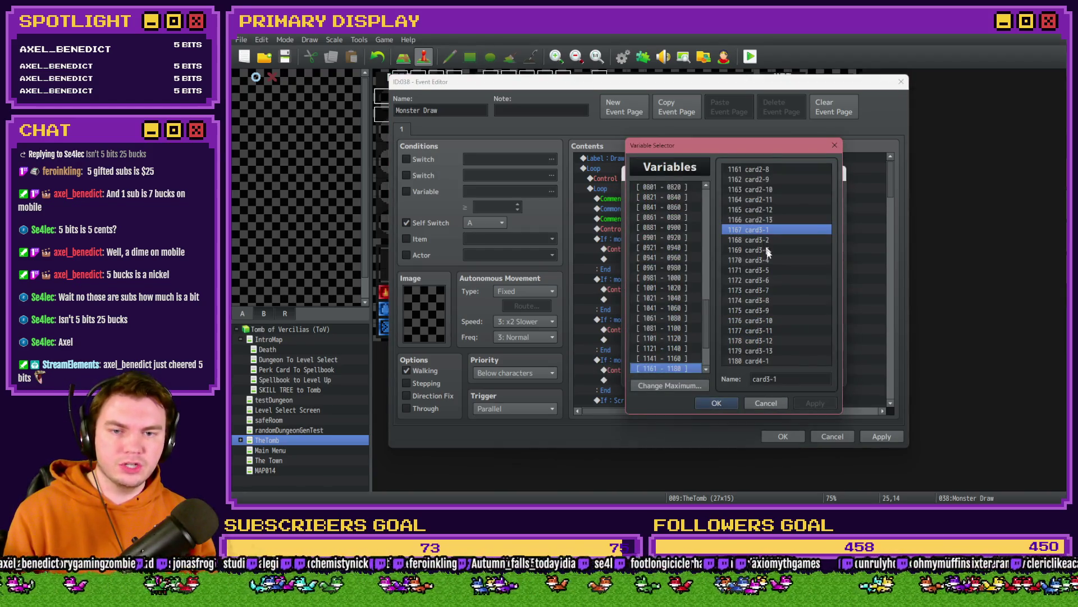
left_click(766, 403)
double_click(714, 289)
type("1180")
left_click(769, 375)
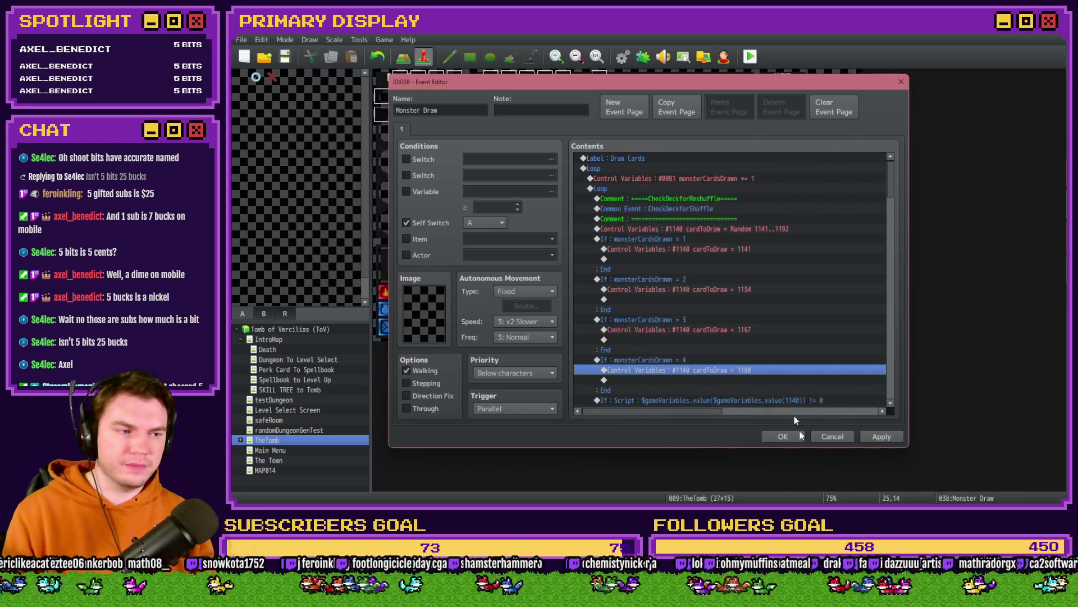
left_click(783, 437)
left_click(751, 56)
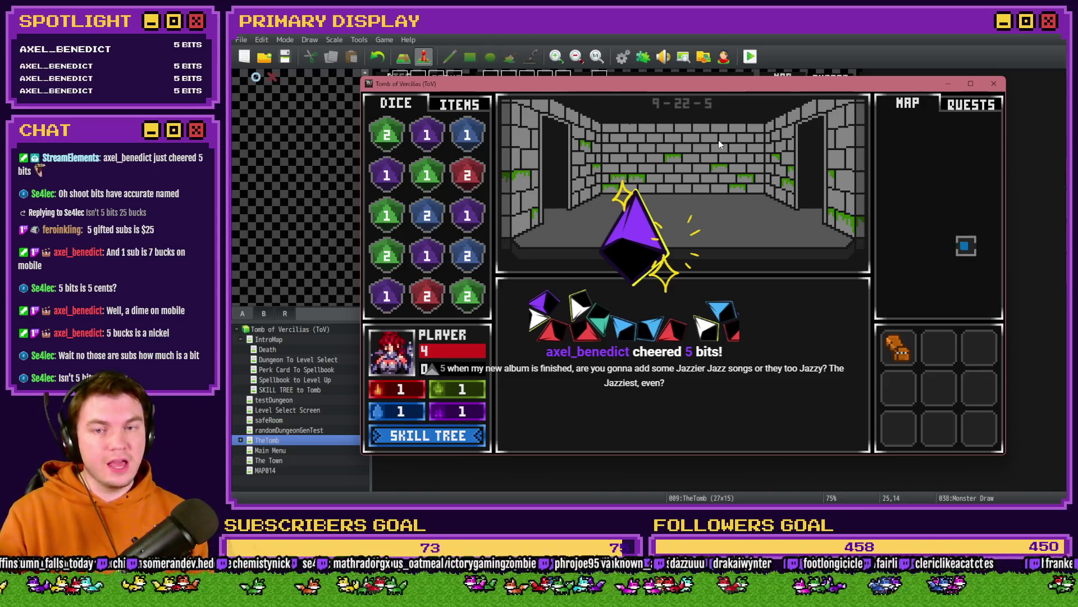
- Walk the player forward with W to trigger a monster encounter
key("w")
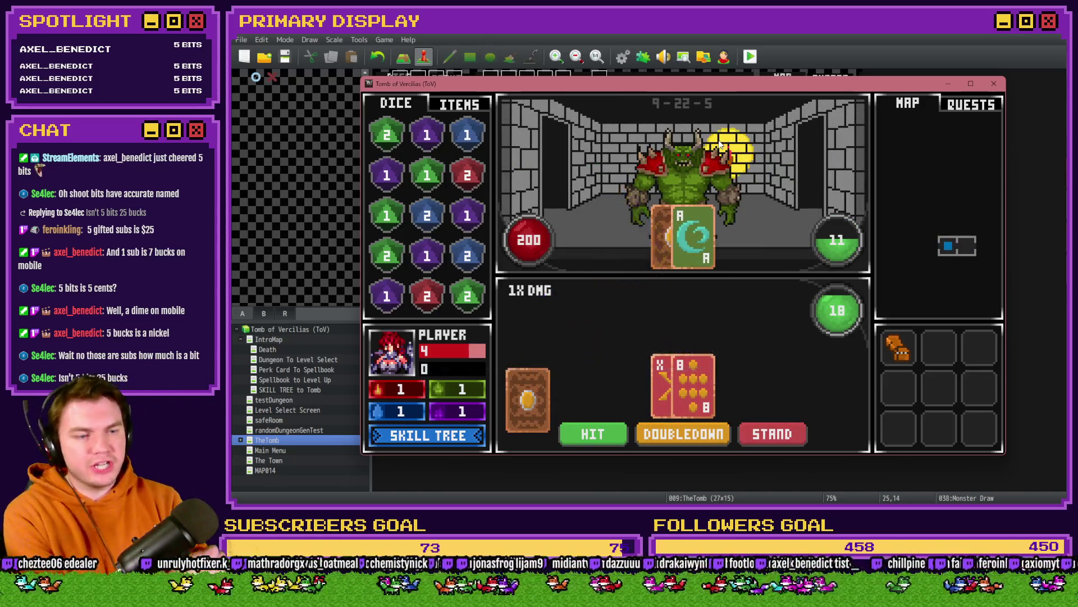